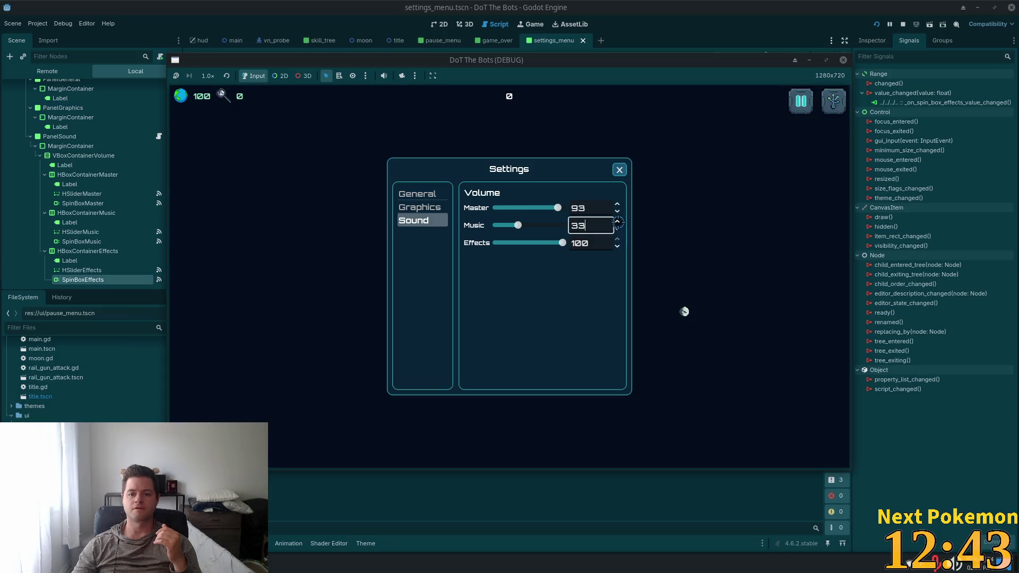
Nudge the Music volume up two steps and the Effects volume down two steps
click(617, 221)
click(617, 222)
click(617, 221)
click(617, 246)
click(617, 246)
click(616, 245)
click(617, 246)
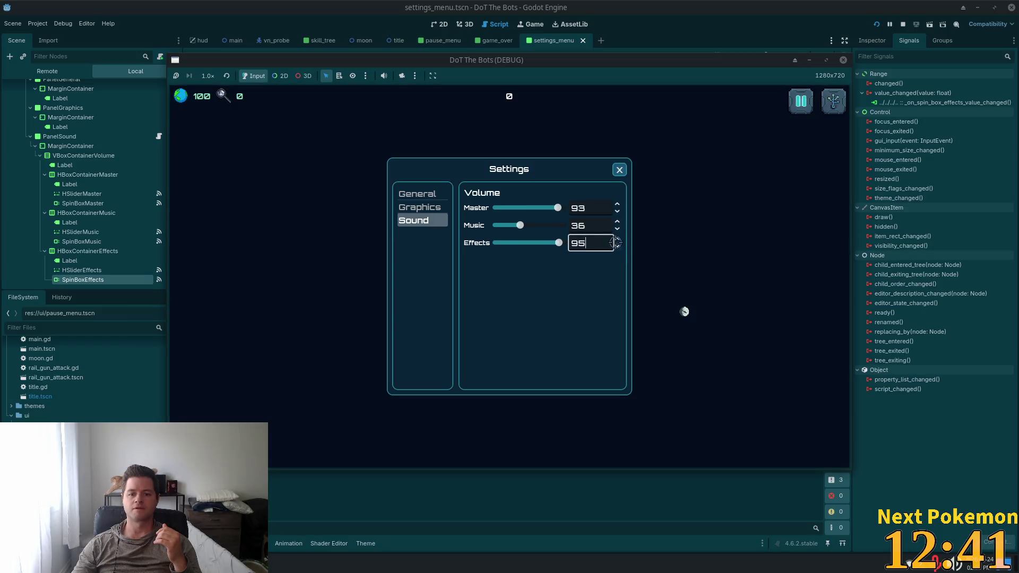
Enter 25 as the Music volume, then confirm it at 75
key(shift+Tab)
text(25)
key(Return)
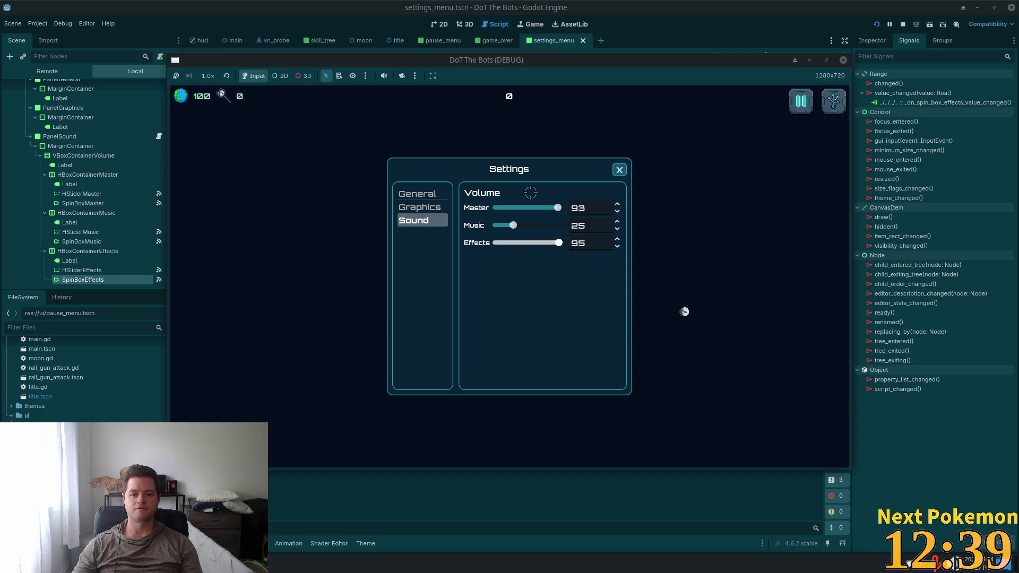
key(Tab)
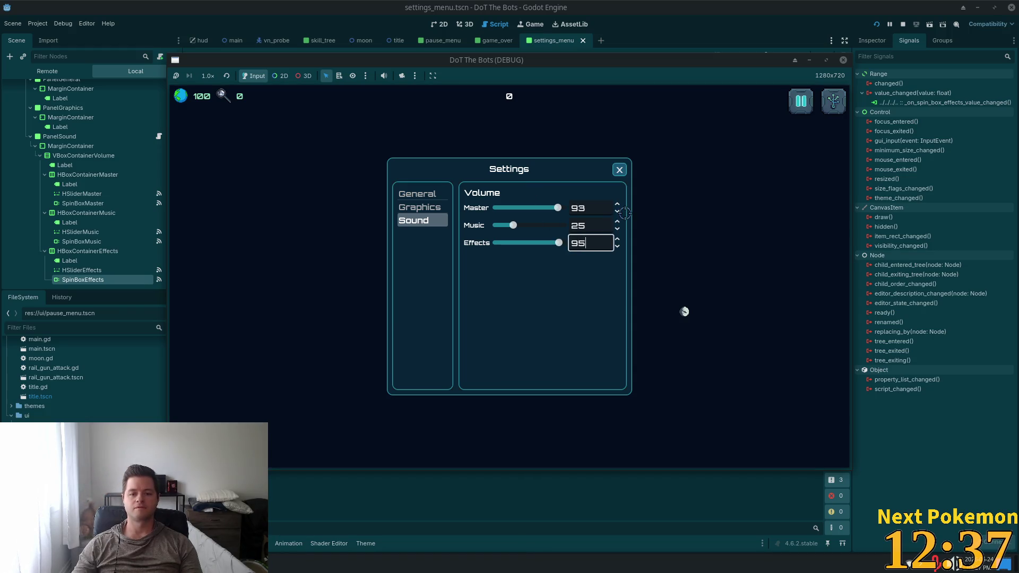
key(shift+Tab)
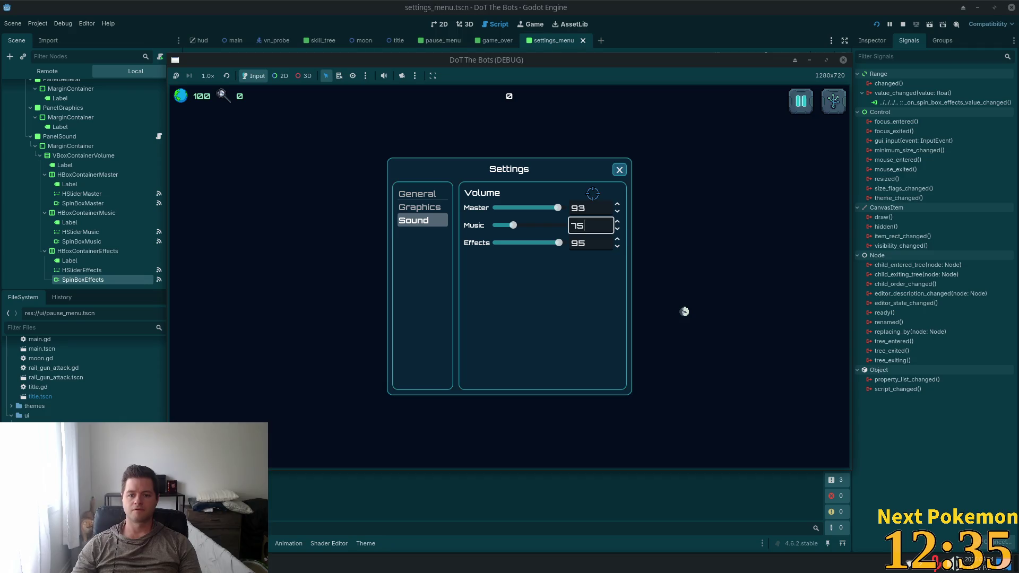
key(Return)
Set the Music volume to 100 and test entering non-numeric 'as' for Effects
click(591, 230)
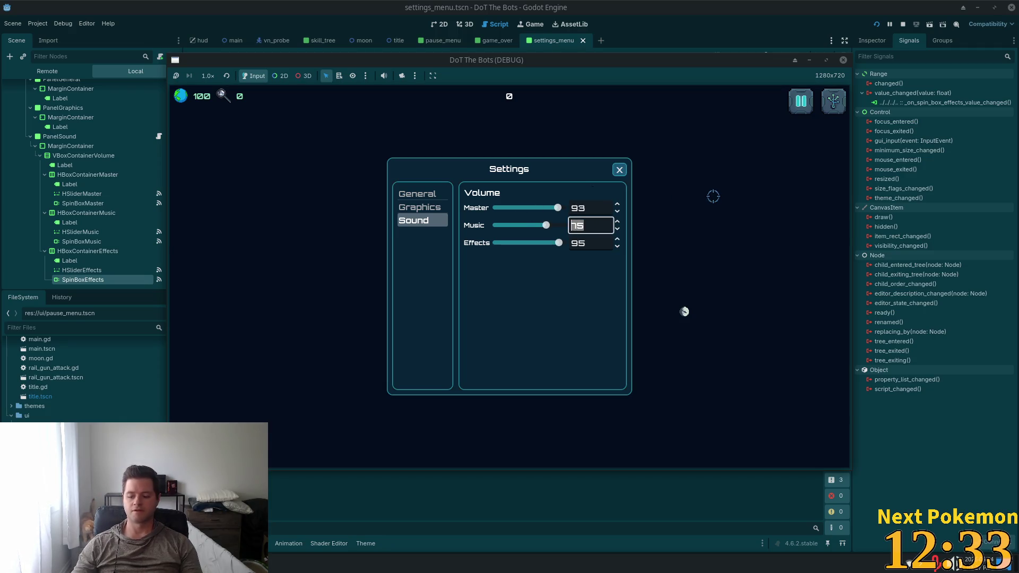
text(0)
key(Return)
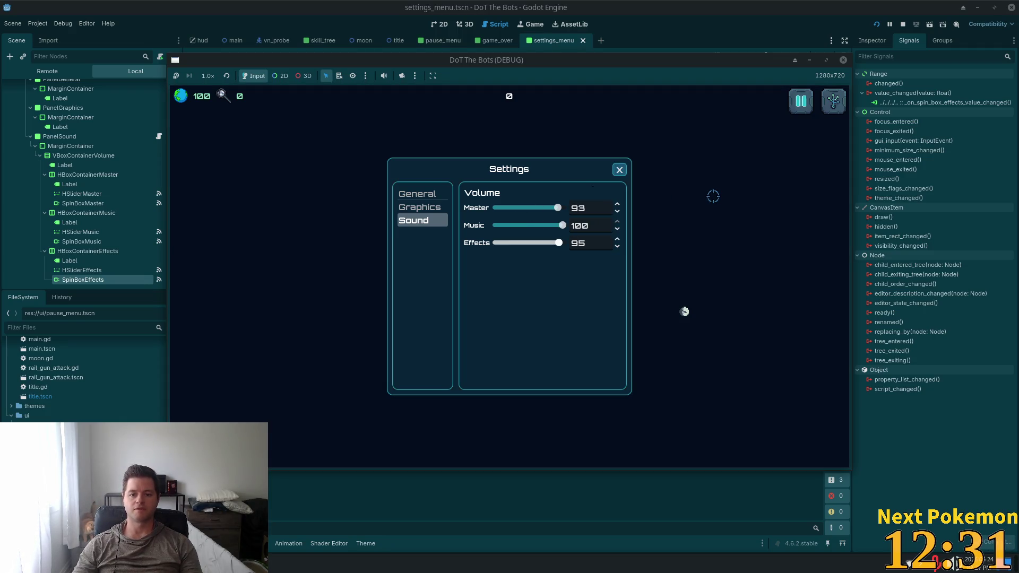
click(589, 243)
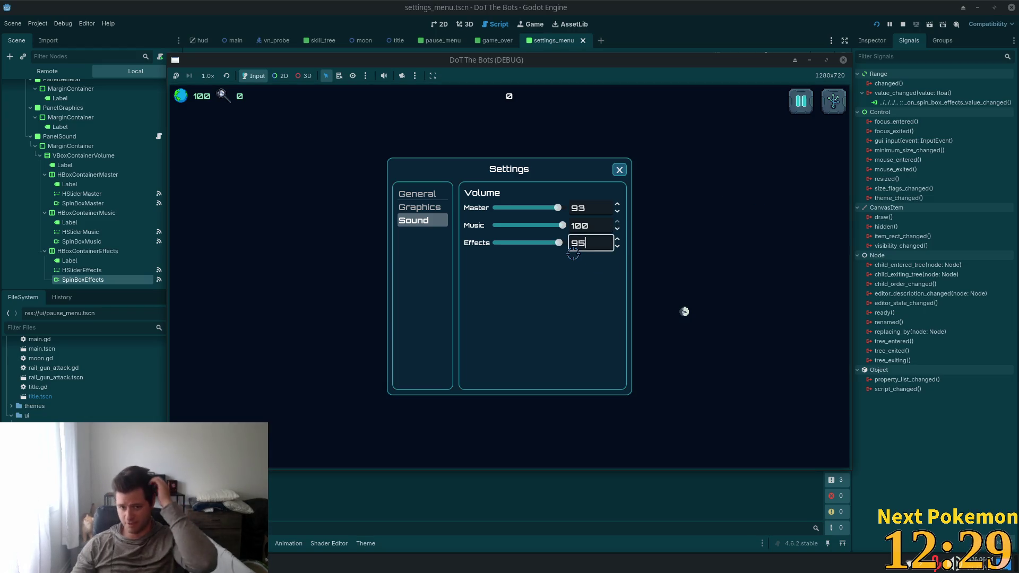
text(as)
key(Return)
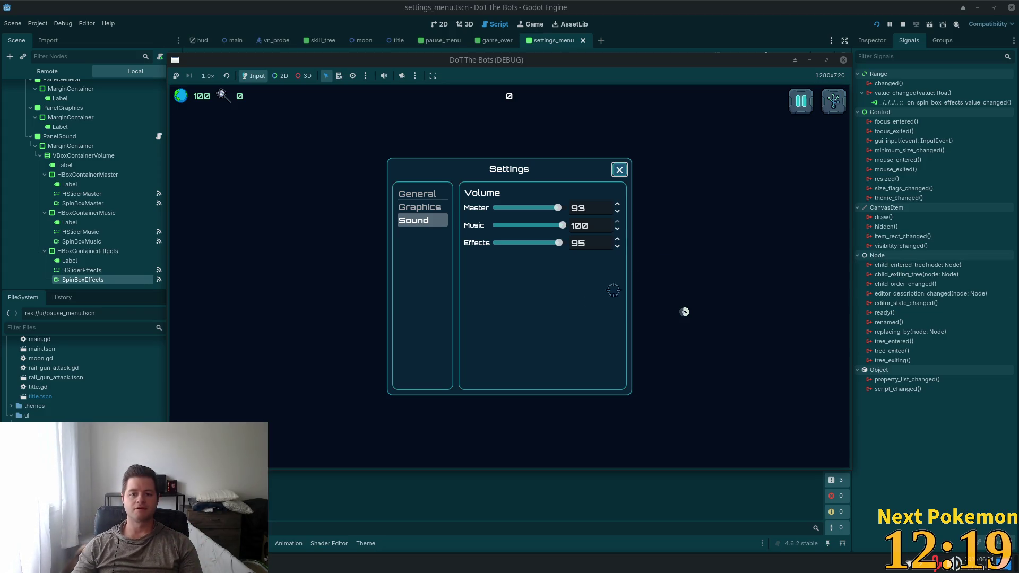
Drag the Master and Effects volume sliders, then close the settings dialog
scroll(565, 219, down, 7)
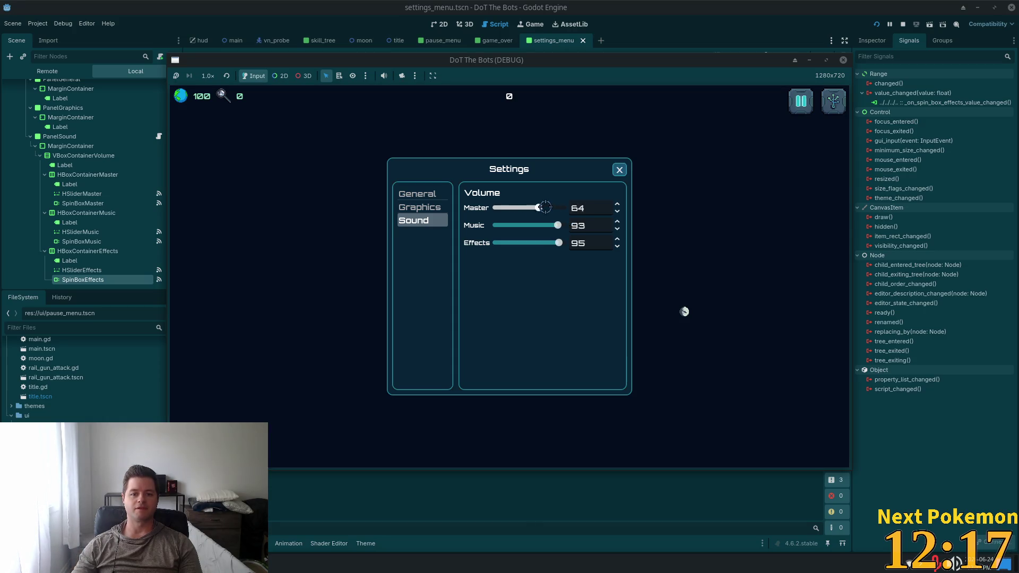
drag(546, 207, 539, 214)
click(580, 225)
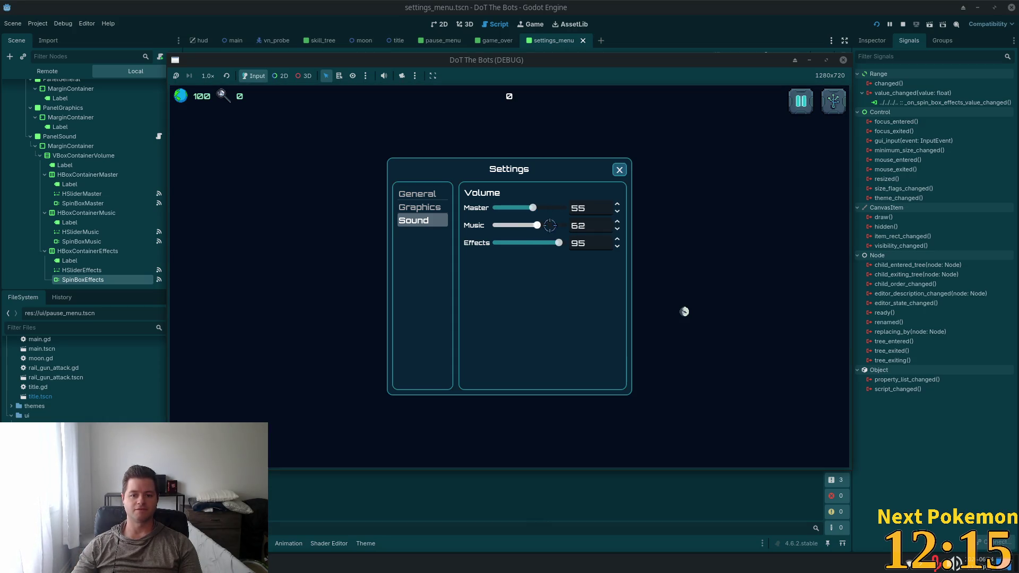
scroll(550, 225, up, 7)
mouse_move(554, 242)
mouse_down()
mouse_move(566, 225)
mouse_move(553, 207)
mouse_move(566, 208)
mouse_up()
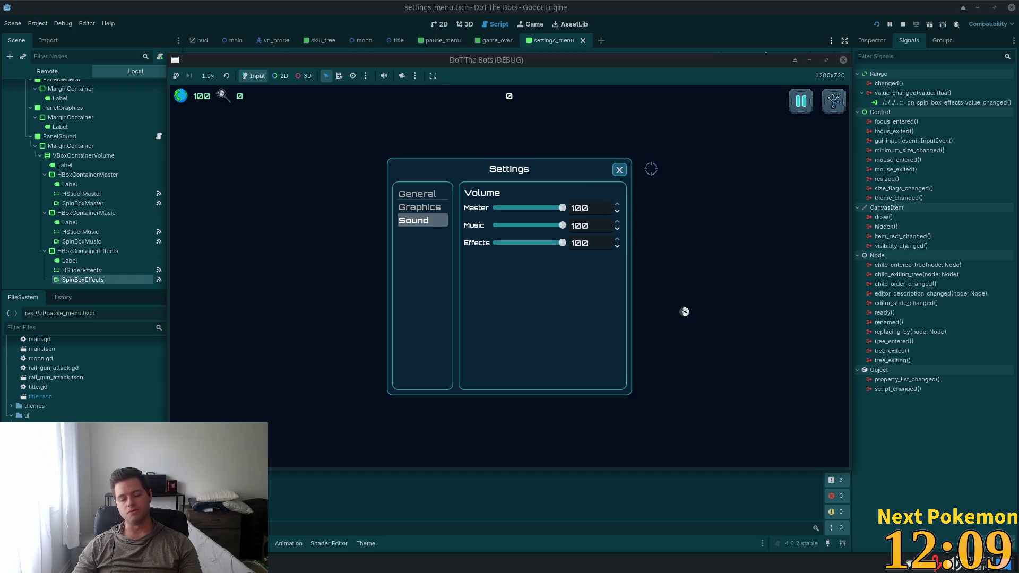
click(619, 169)
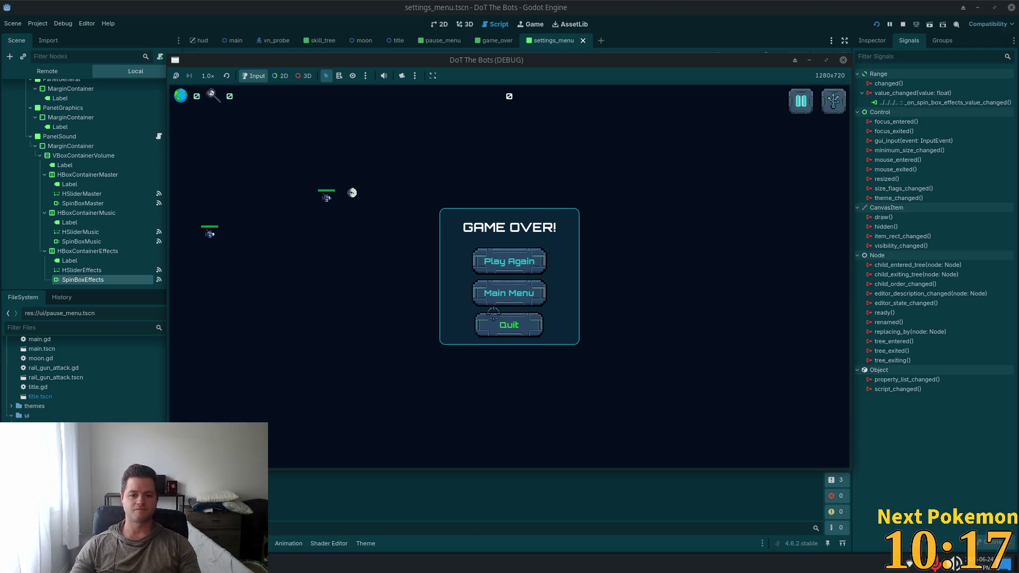
Choose Main Menu on the Game Over screen to return to the title
click(492, 304)
Quit the game, collapse PanelSound in the Scene dock, then switch to the browser
click(501, 331)
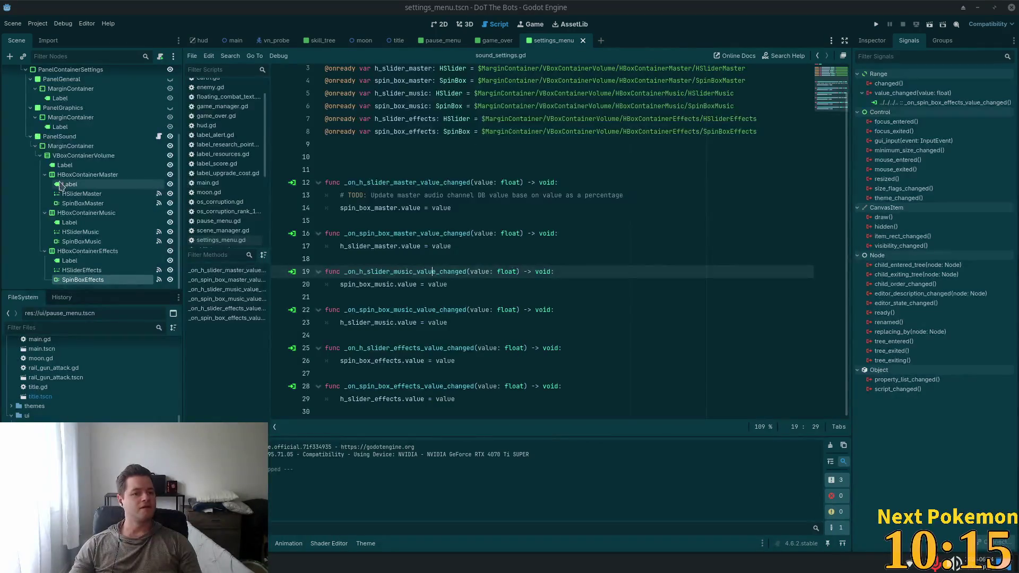
click(30, 137)
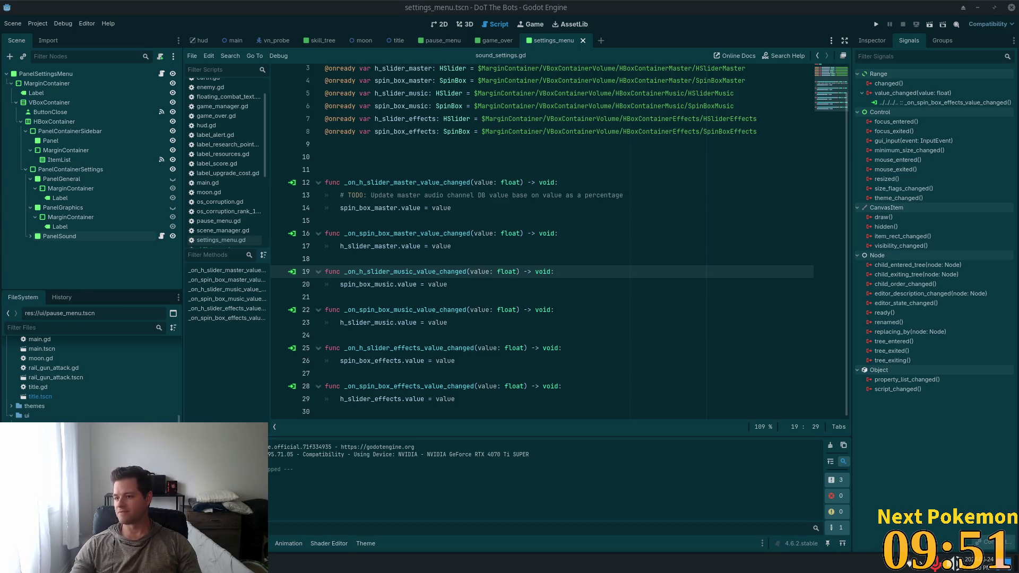
key(alt+Tab)
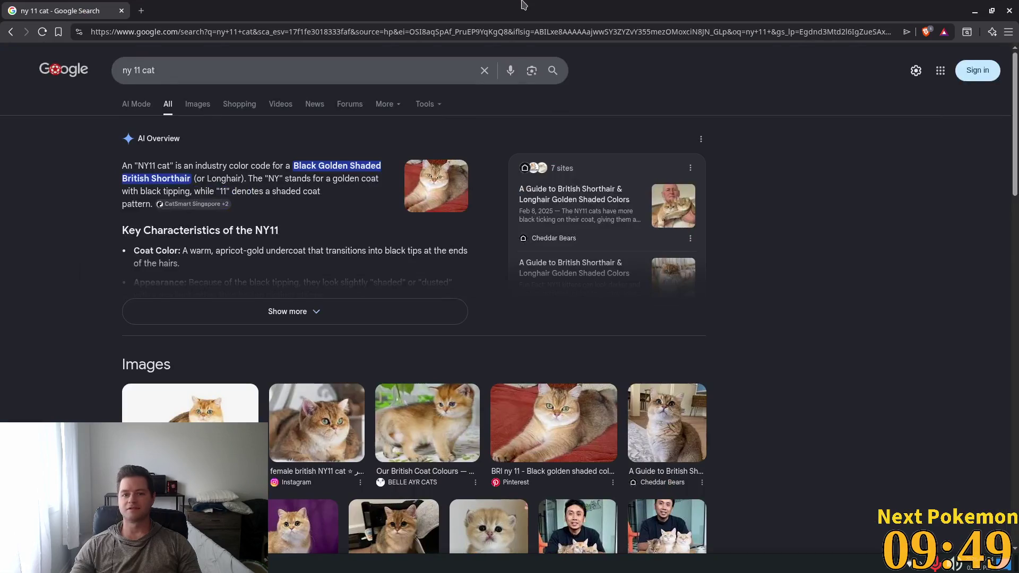
click(196, 104)
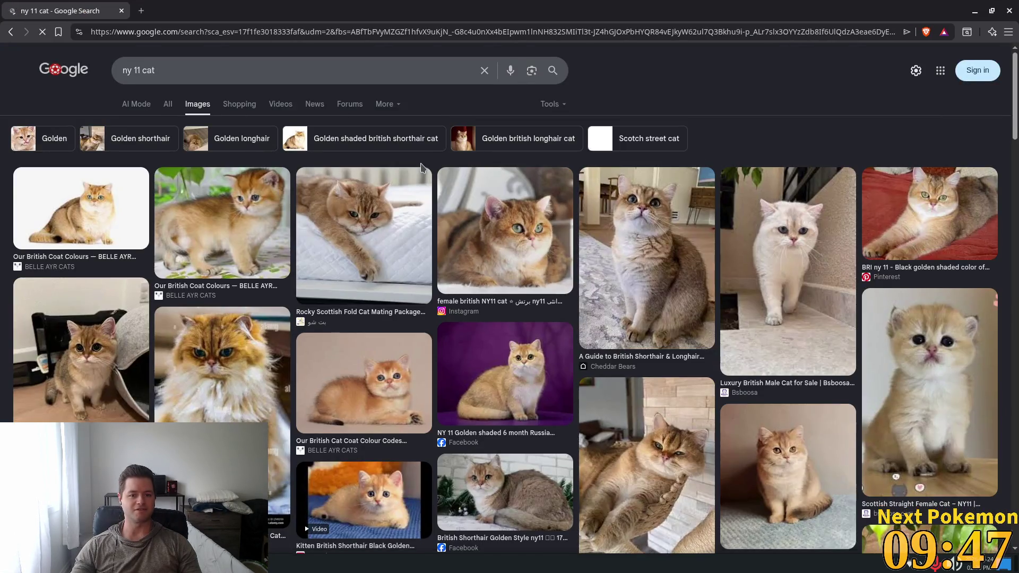
click(492, 184)
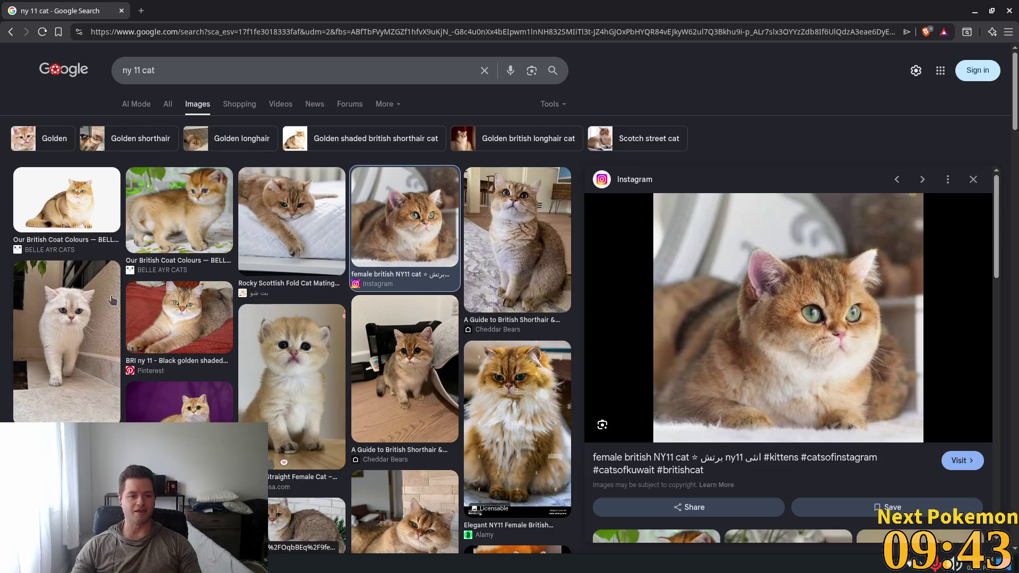
click(175, 206)
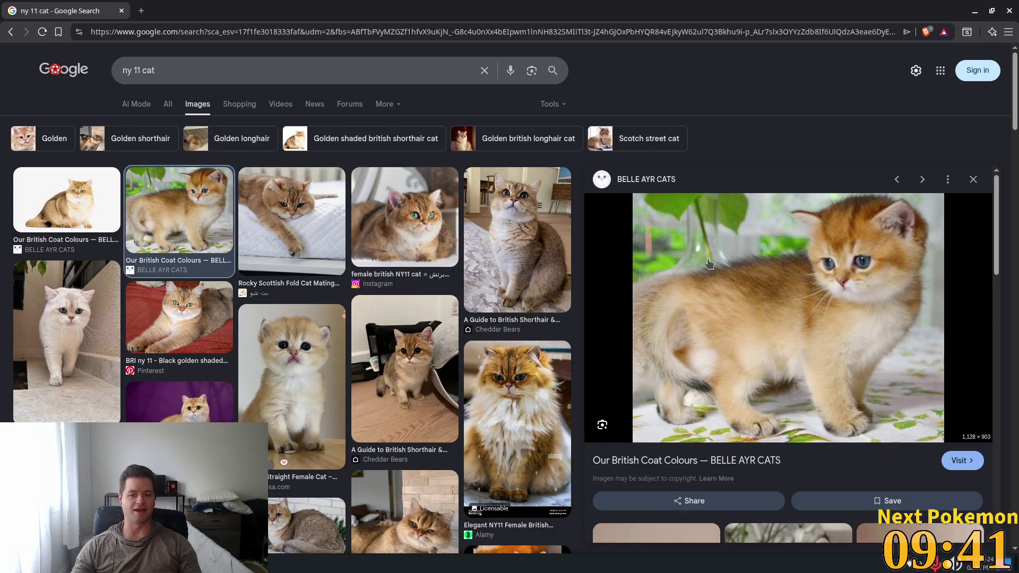
click(86, 202)
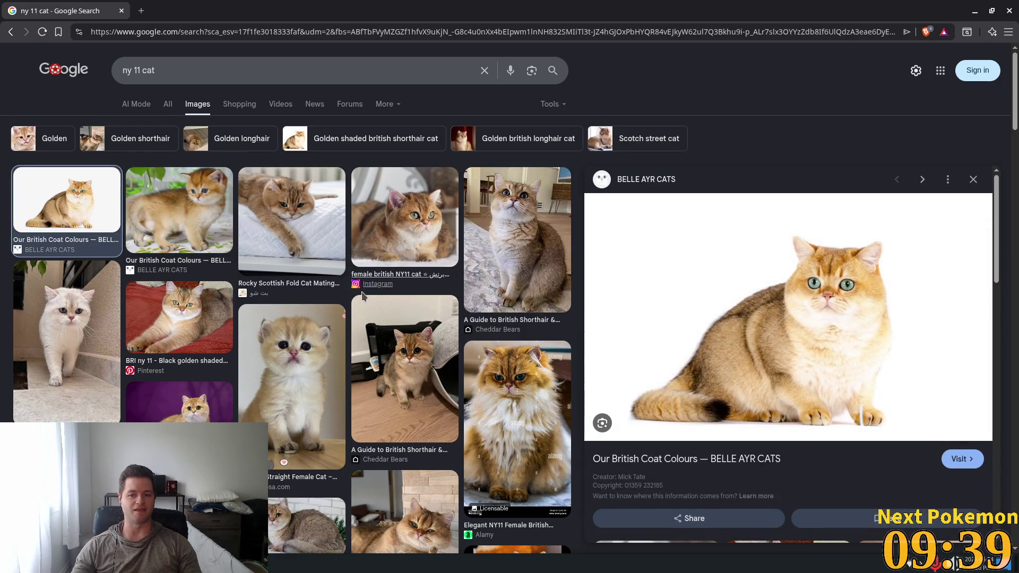
scroll(356, 311, down, 5)
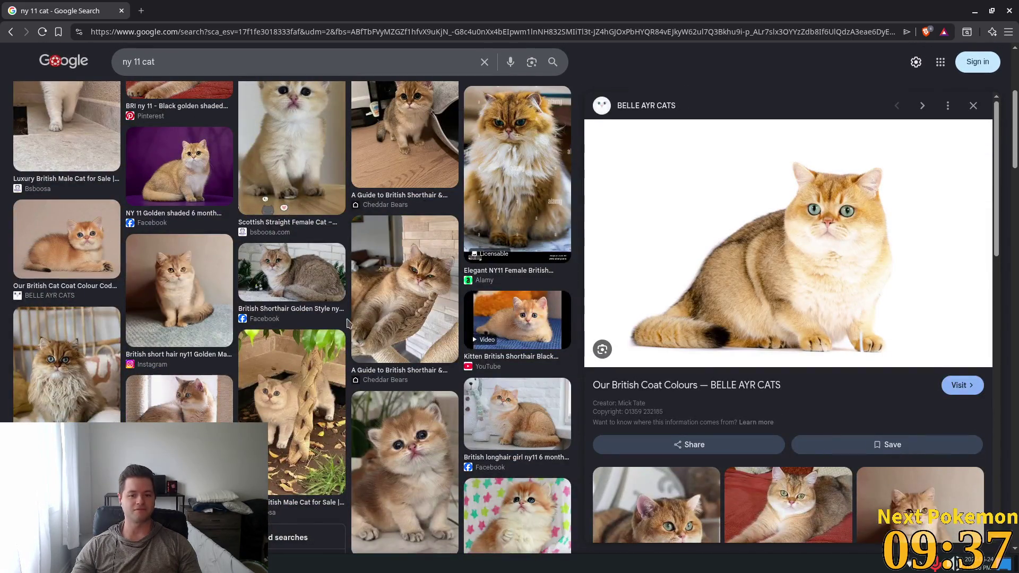
click(187, 397)
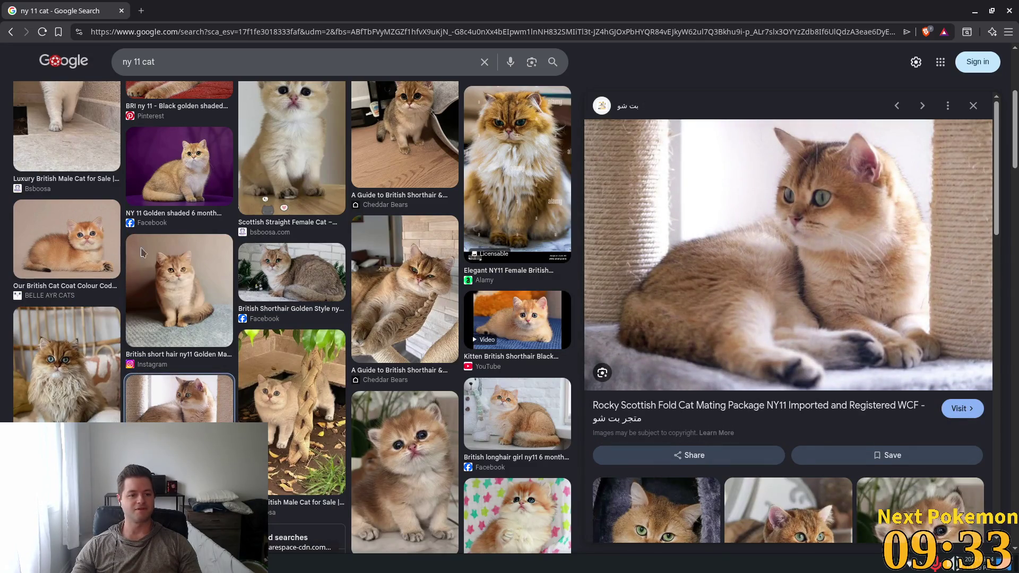
scroll(748, 233, down, 5)
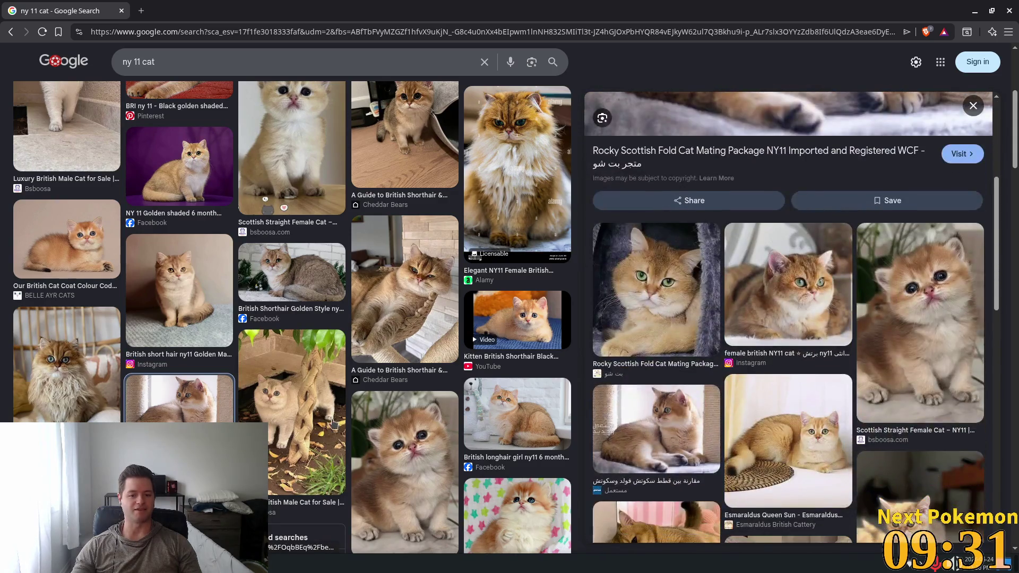
click(658, 260)
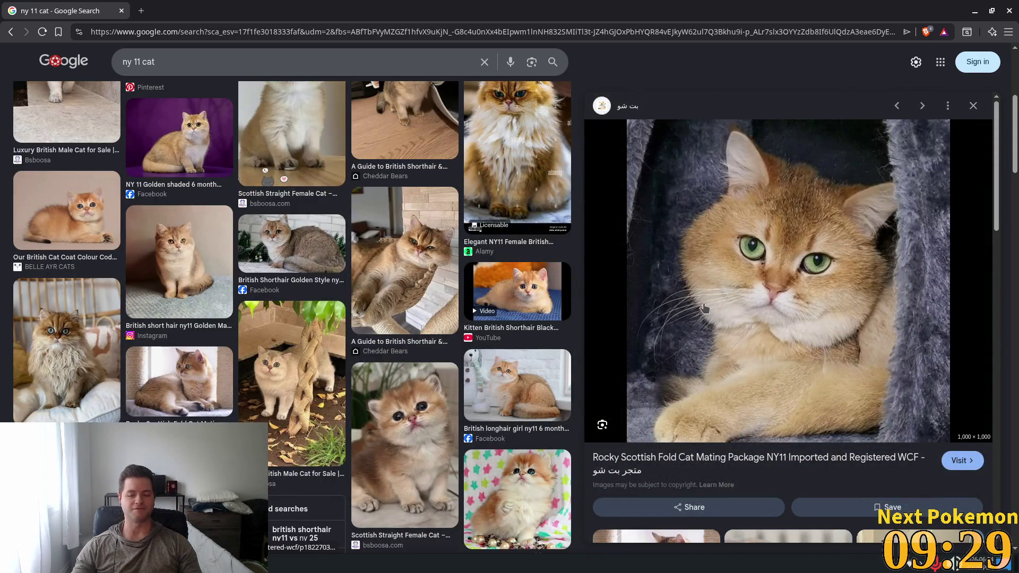
scroll(785, 319, down, 5)
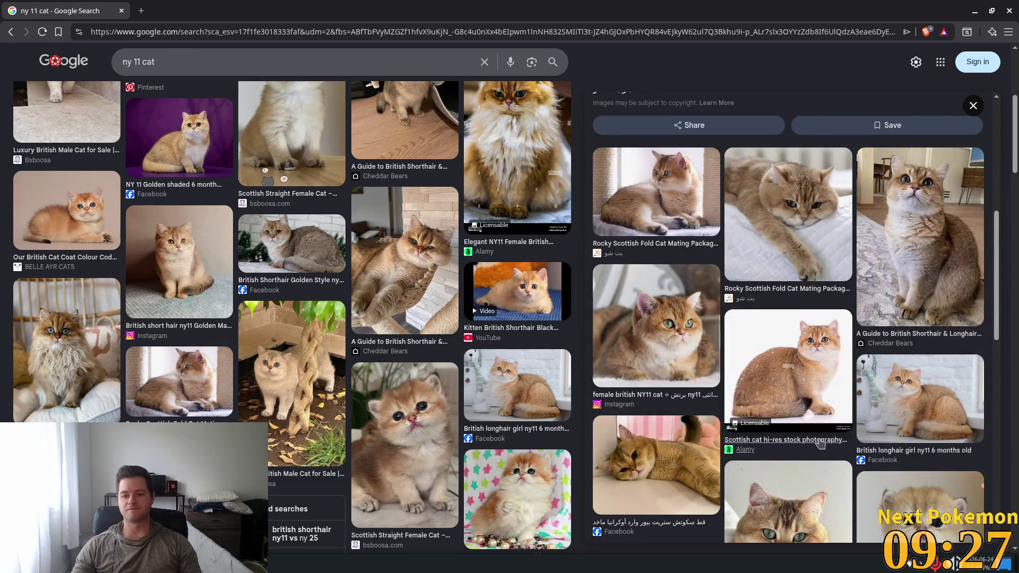
click(817, 440)
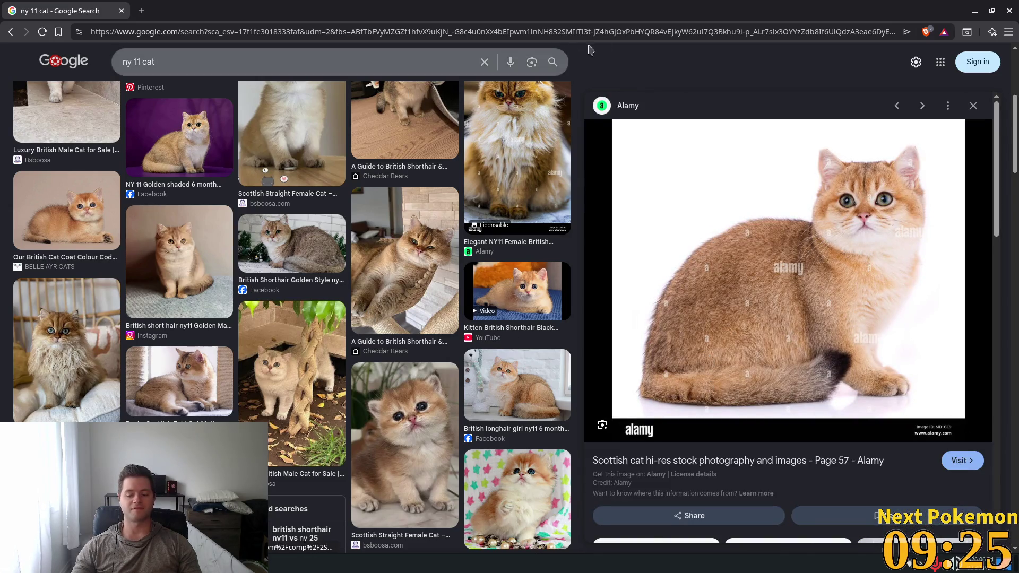
click(121, 11)
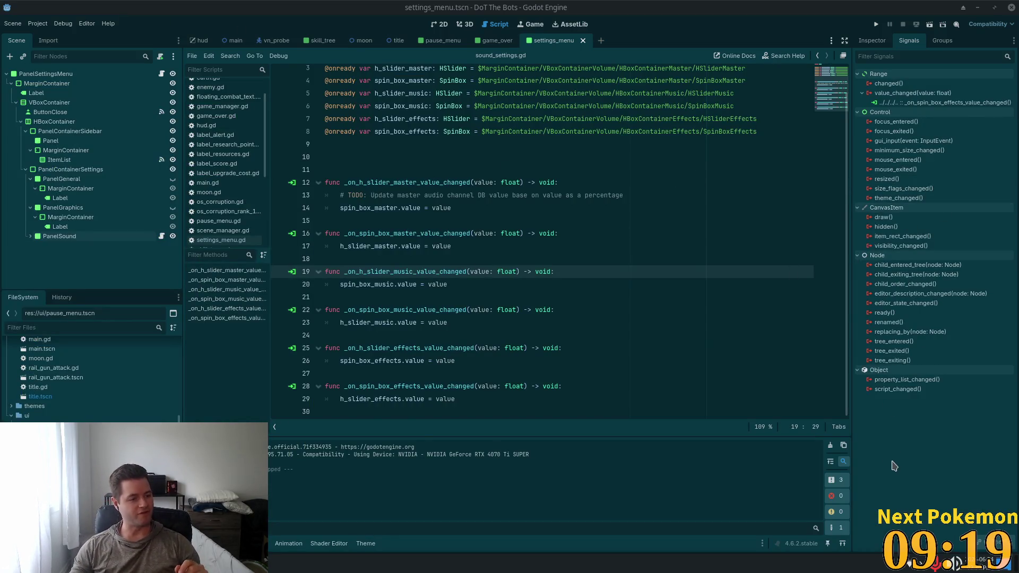
Go to the effects slider handler in sound_settings.gd and expand PanelSound's volume controls
click(395, 348)
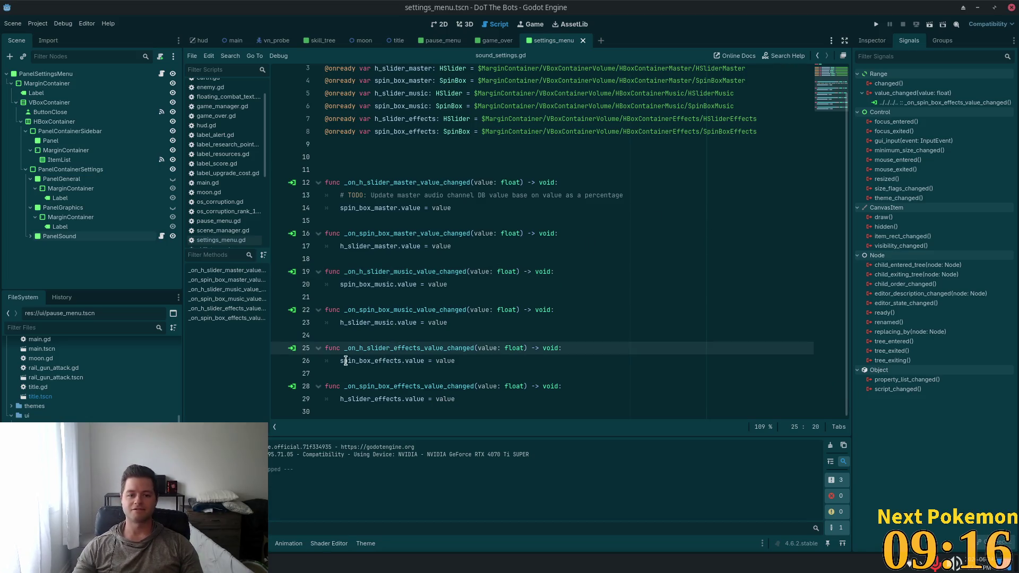
click(30, 236)
scroll(91, 254, down, 4)
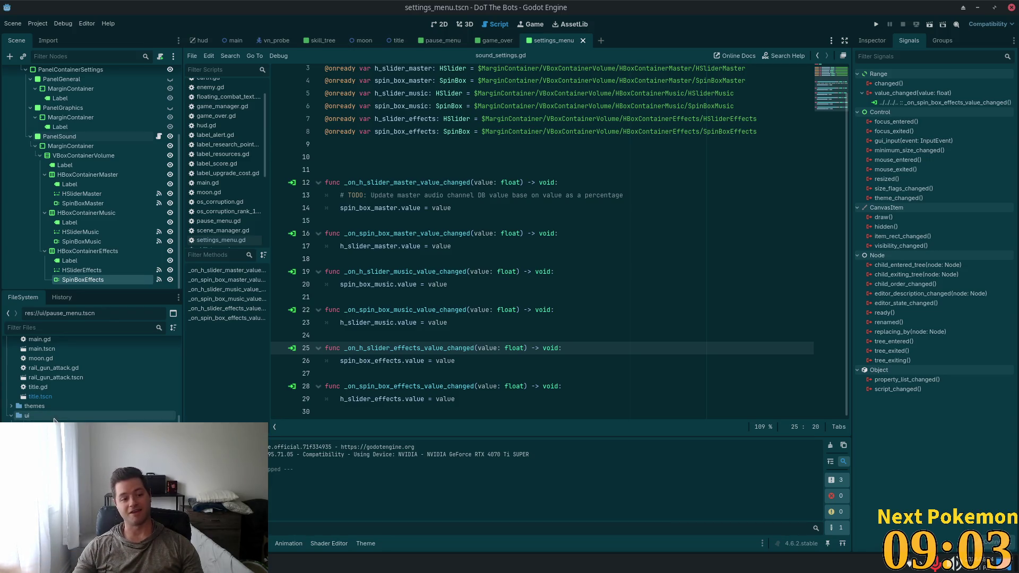
scroll(54, 421, down, 2)
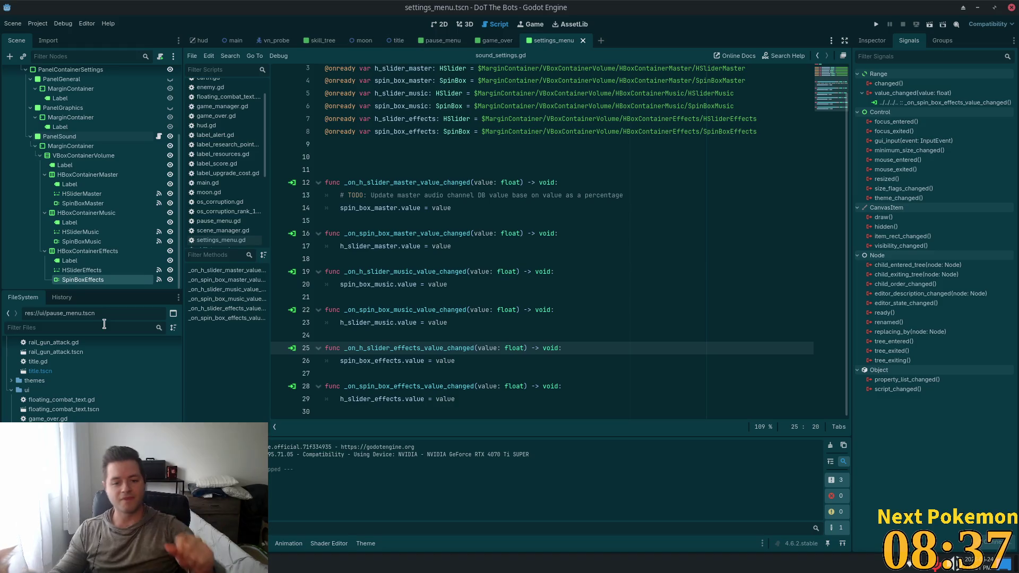
click(517, 352)
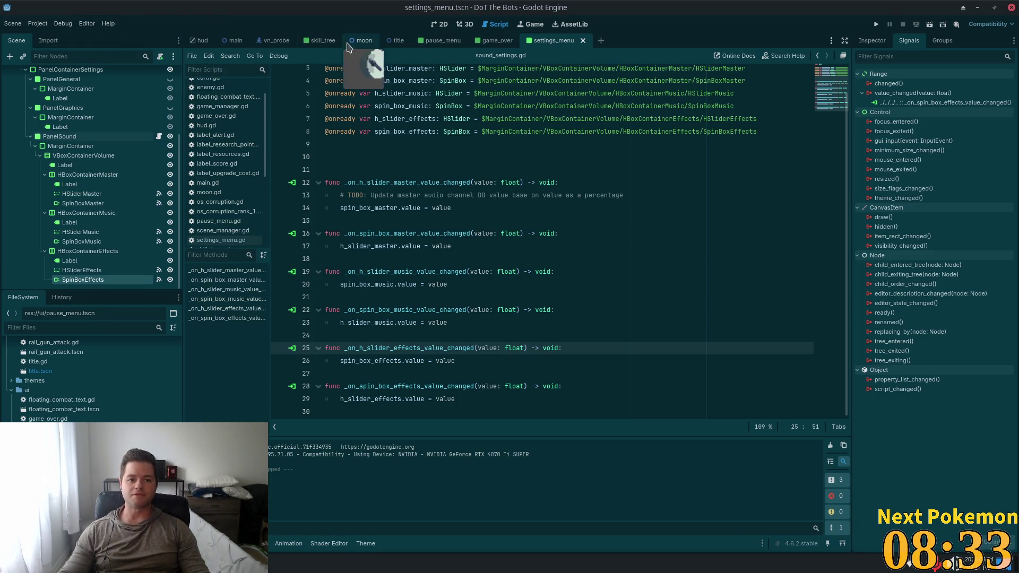
click(200, 43)
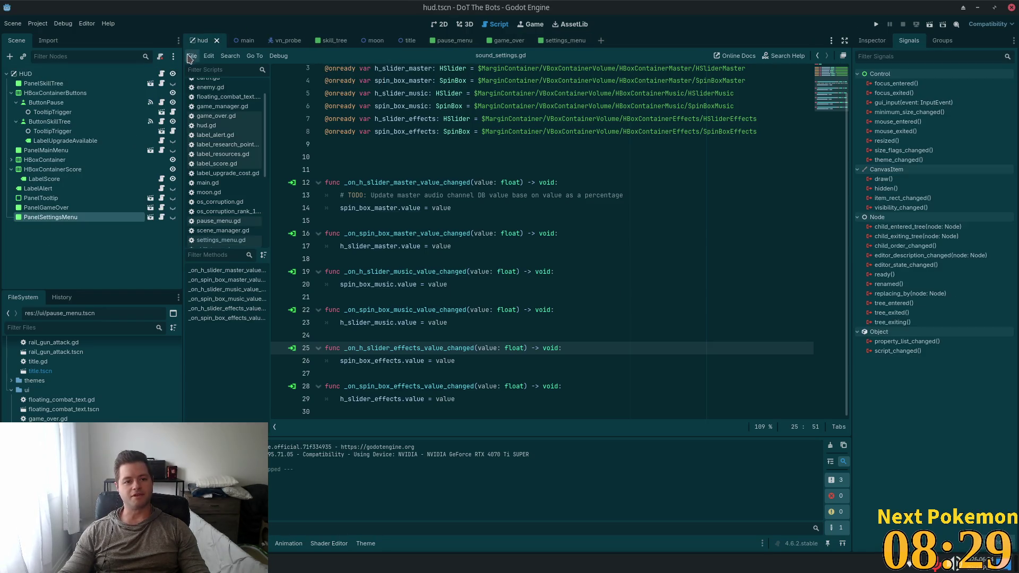
Select the HUD root node, then switch to the main.tscn scene
click(28, 73)
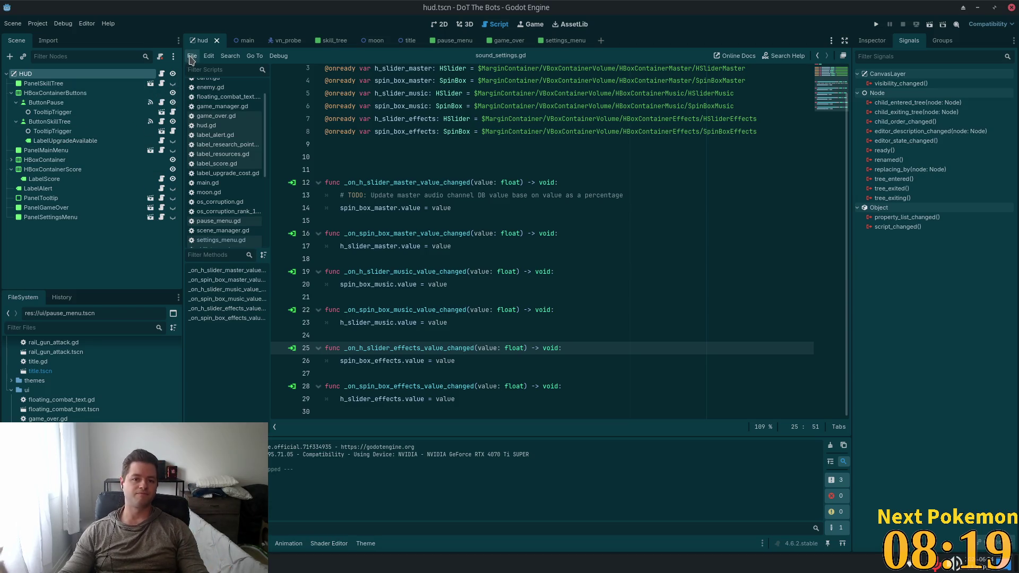
click(235, 43)
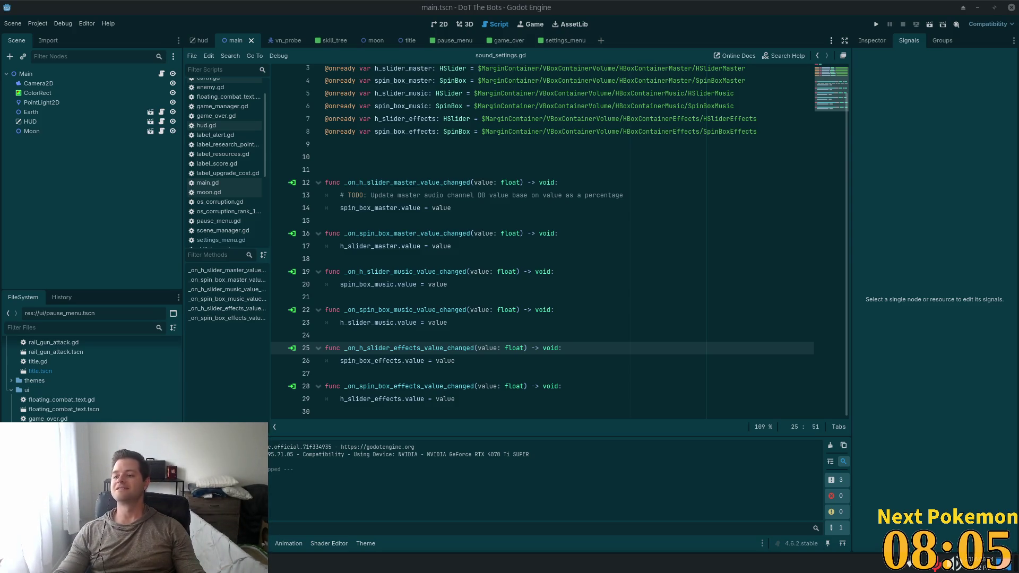
key(alt+Tab)
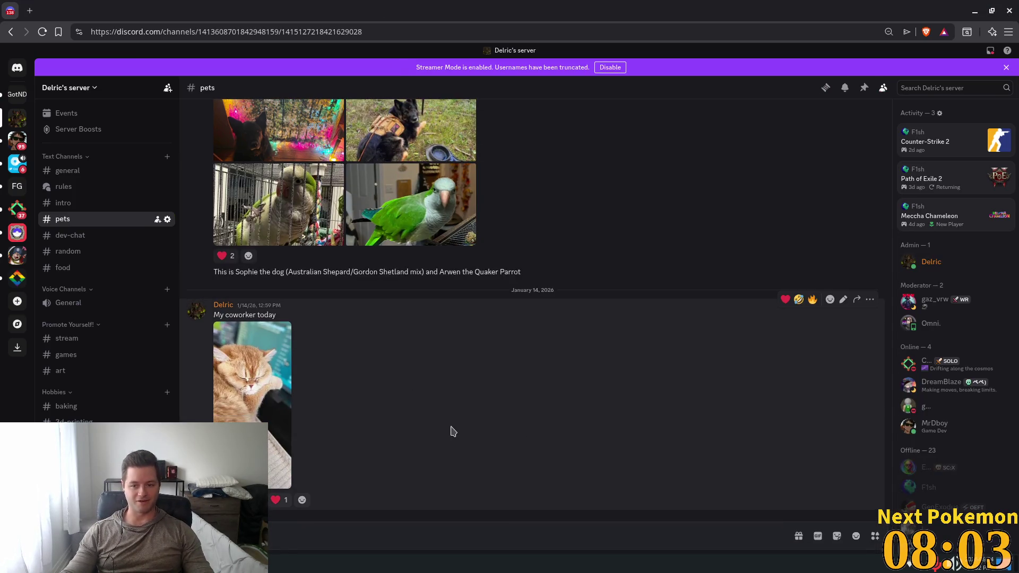
View the sleeping cat photo full size, then close it
click(263, 393)
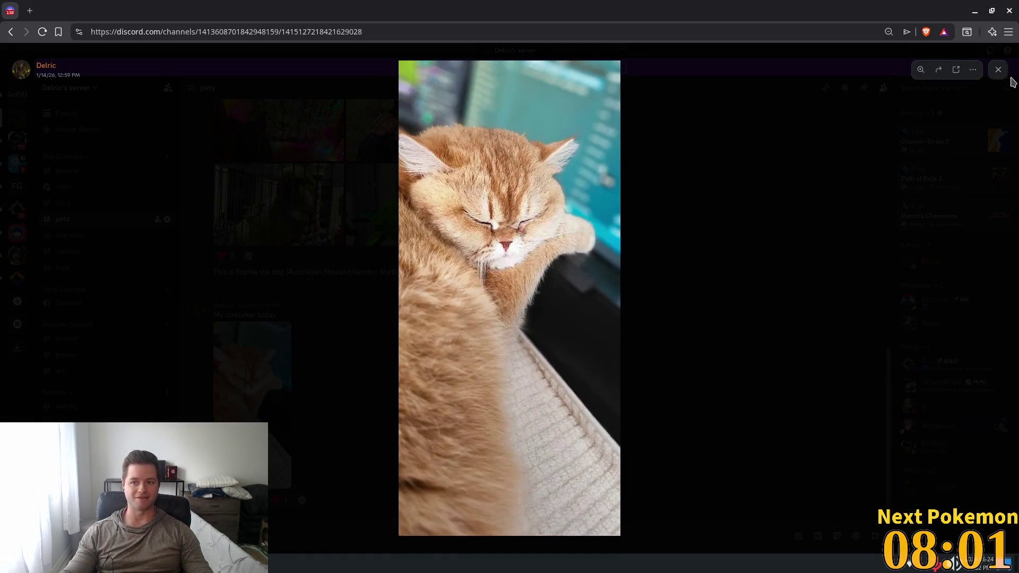
click(998, 70)
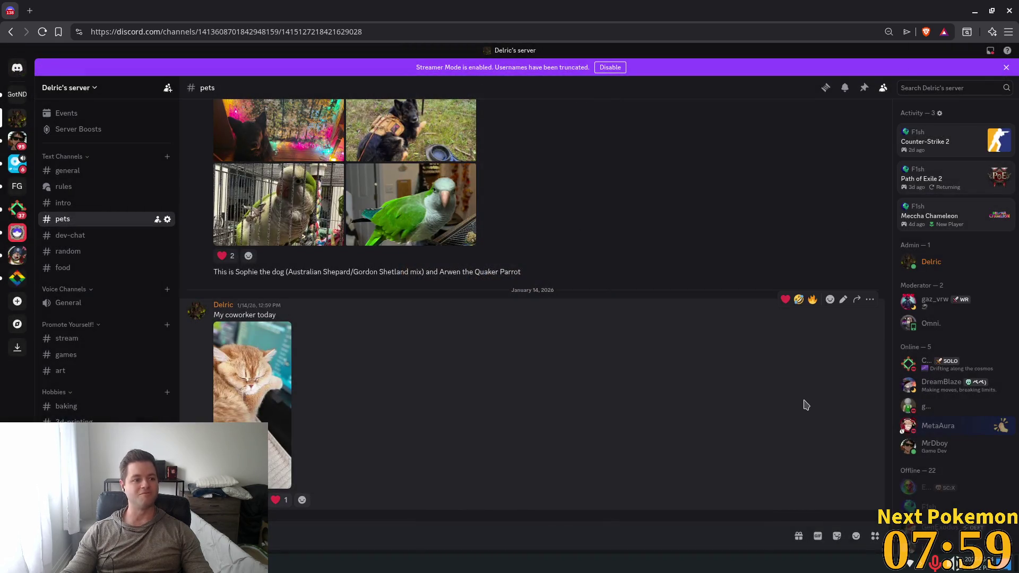
scroll(592, 363, up, 5)
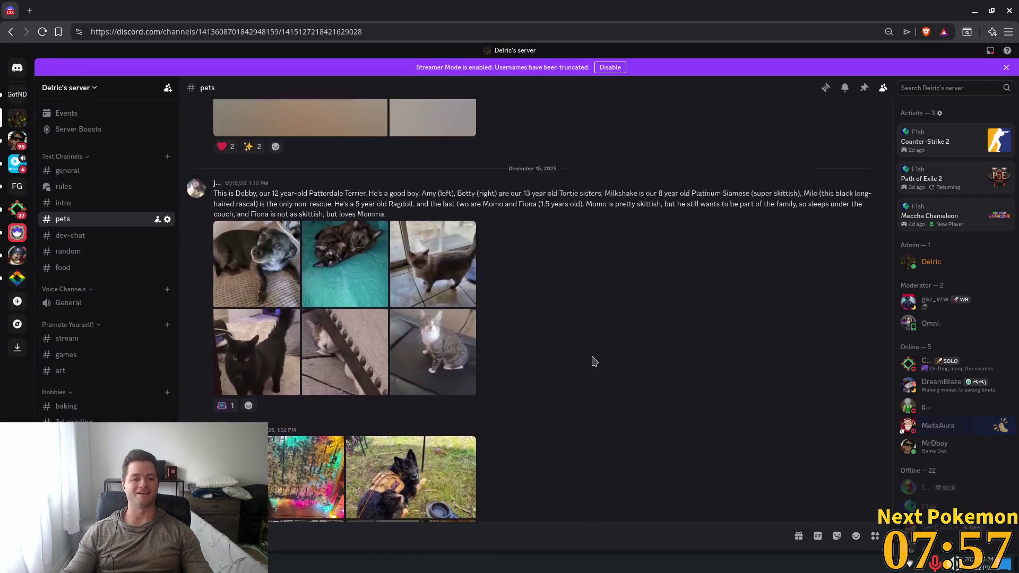
scroll(589, 361, up, 5)
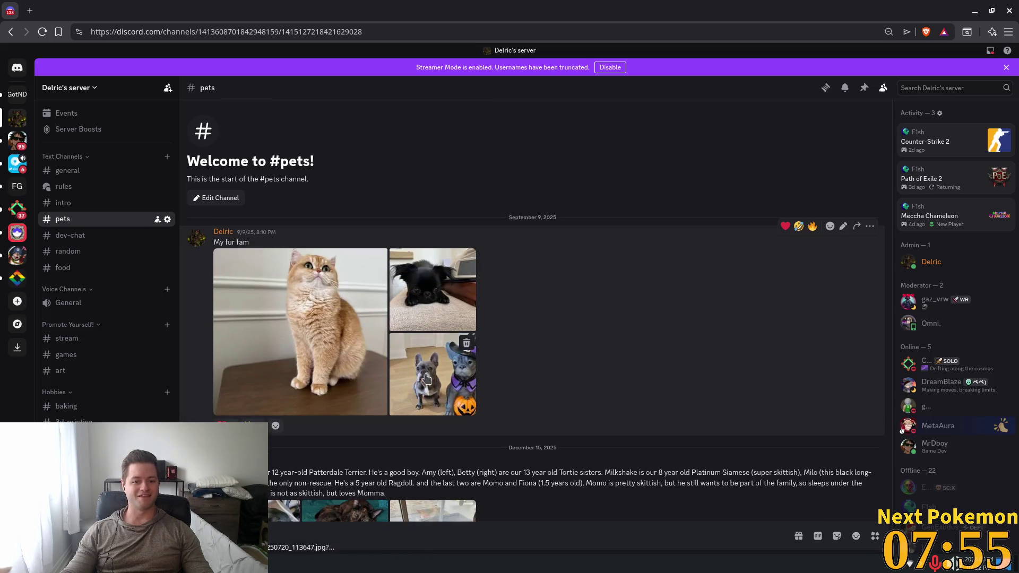
Open the French bulldog photo, zoom in and back out, and close the viewer
click(425, 378)
click(488, 287)
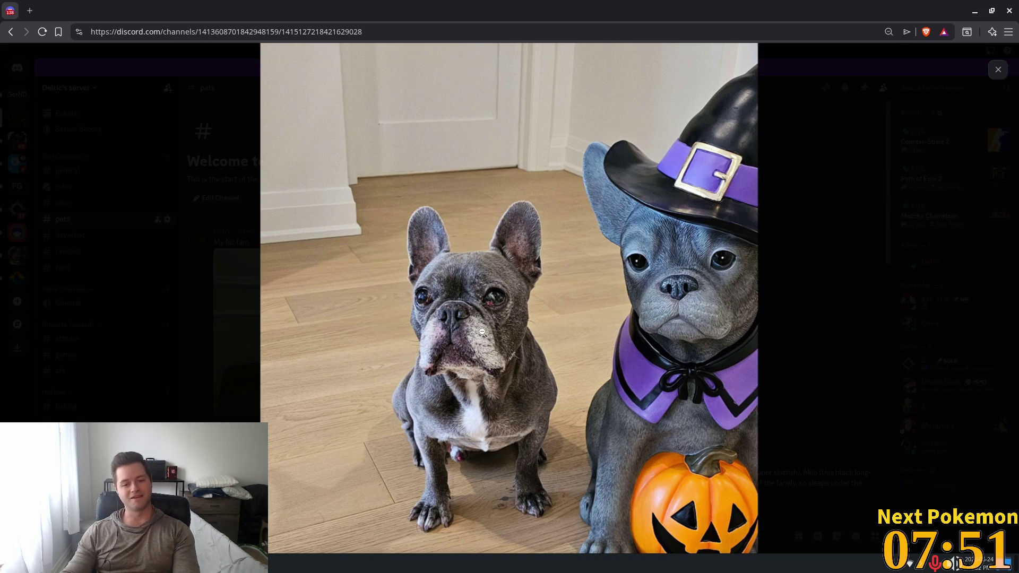
key(Left)
key(Right)
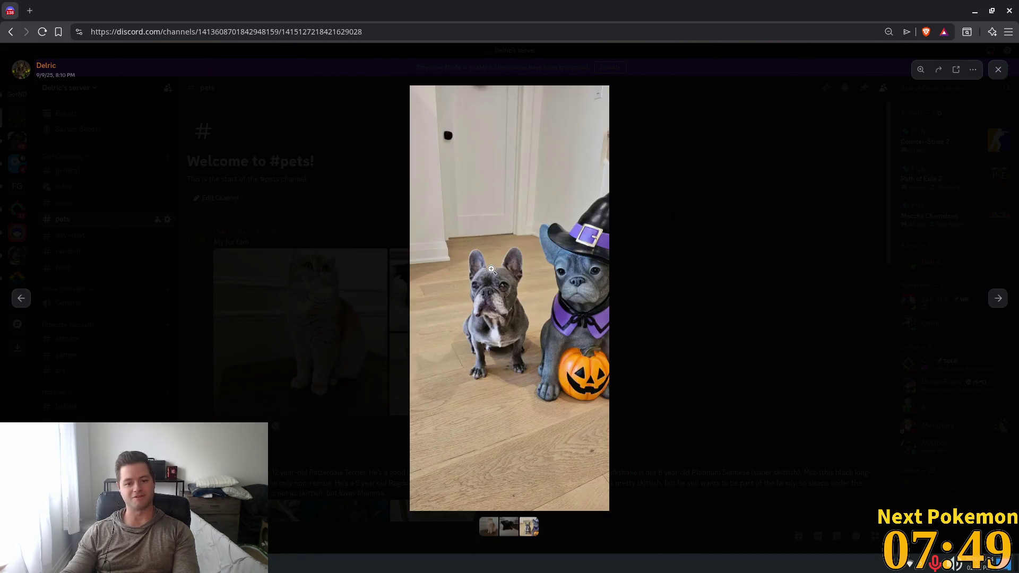
click(491, 270)
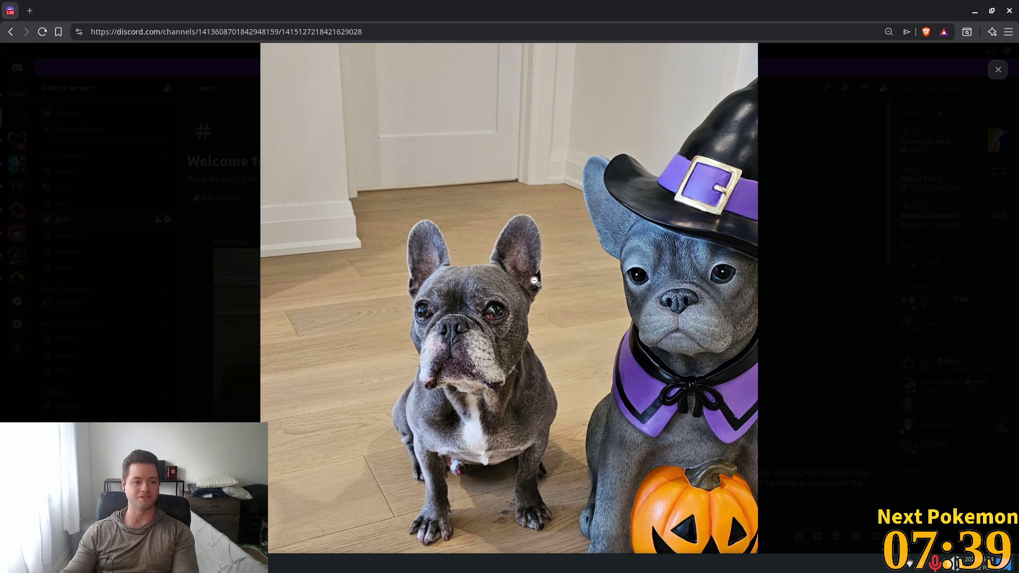
click(501, 268)
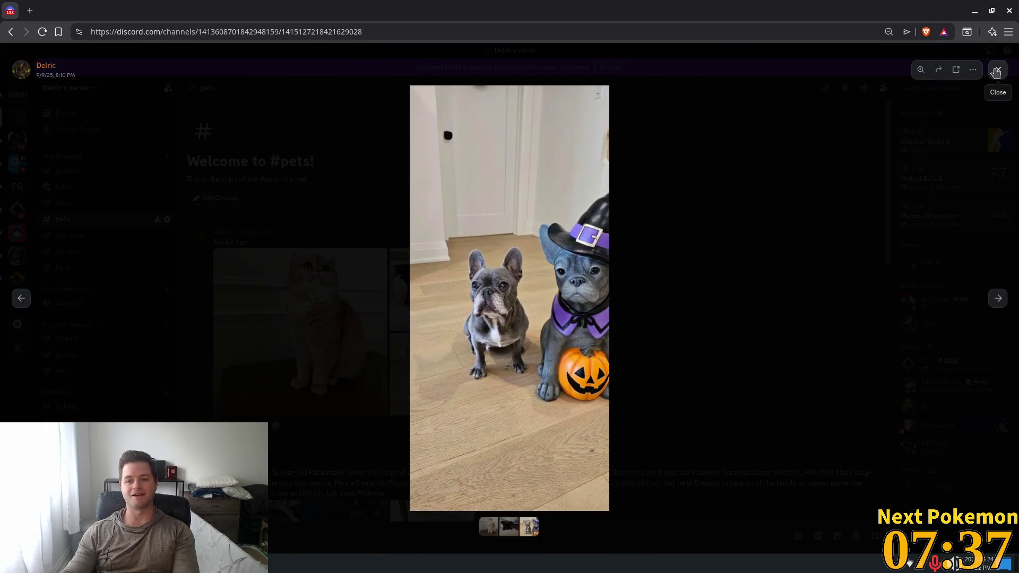
click(996, 71)
View the black dog and orange cat photos, then minimize the browser
click(441, 301)
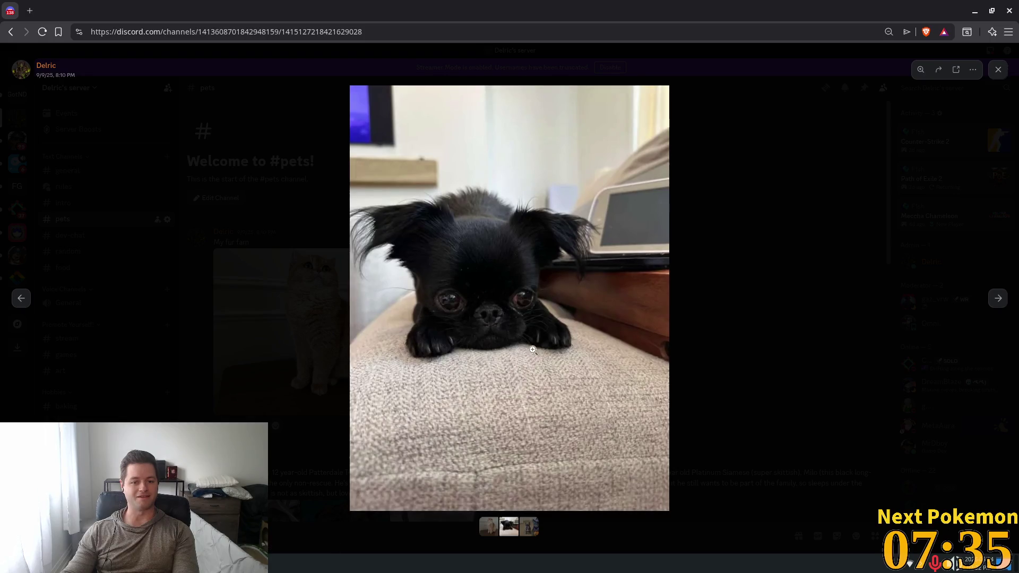
click(452, 299)
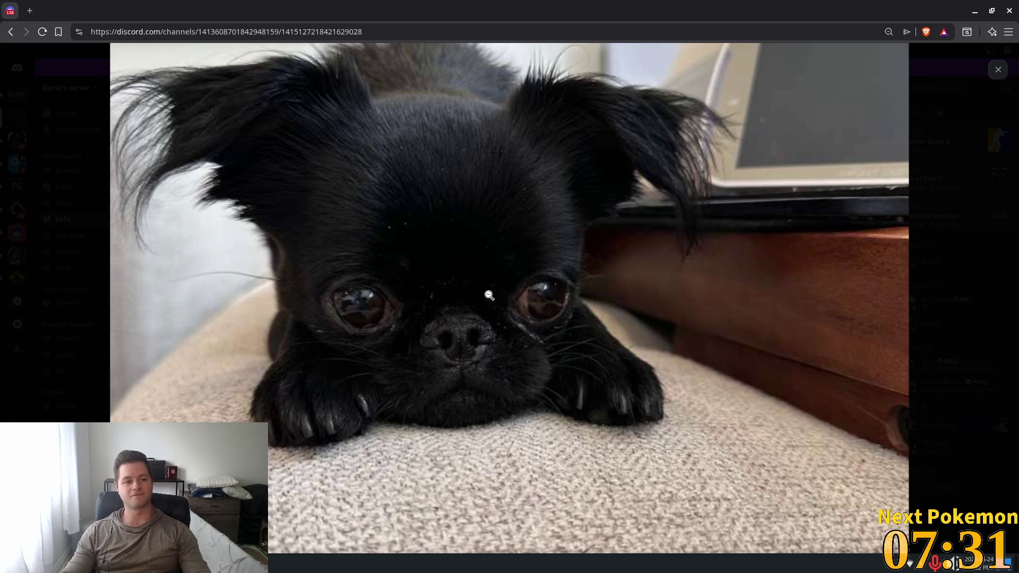
click(529, 290)
click(999, 69)
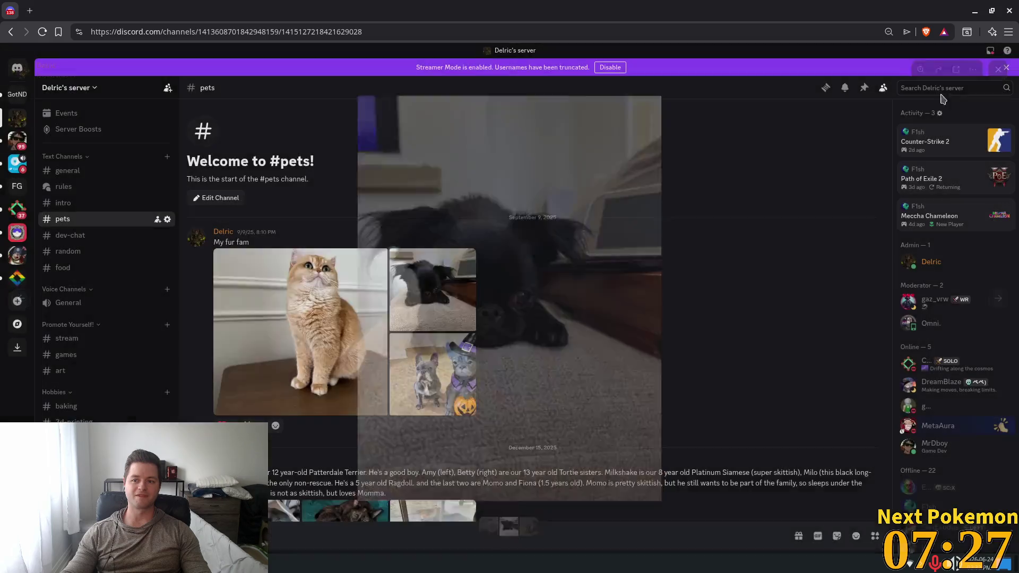
click(322, 299)
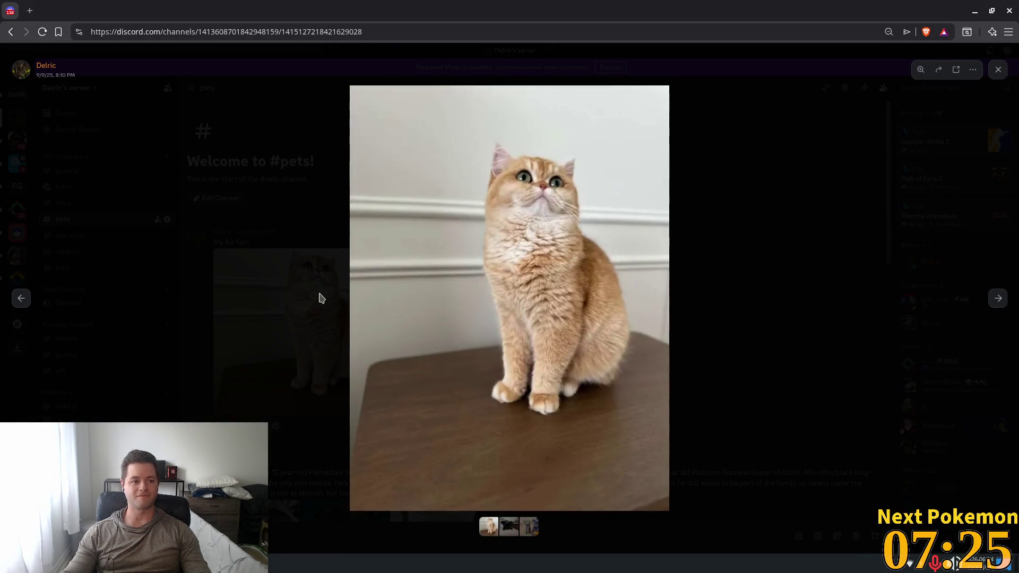
click(997, 69)
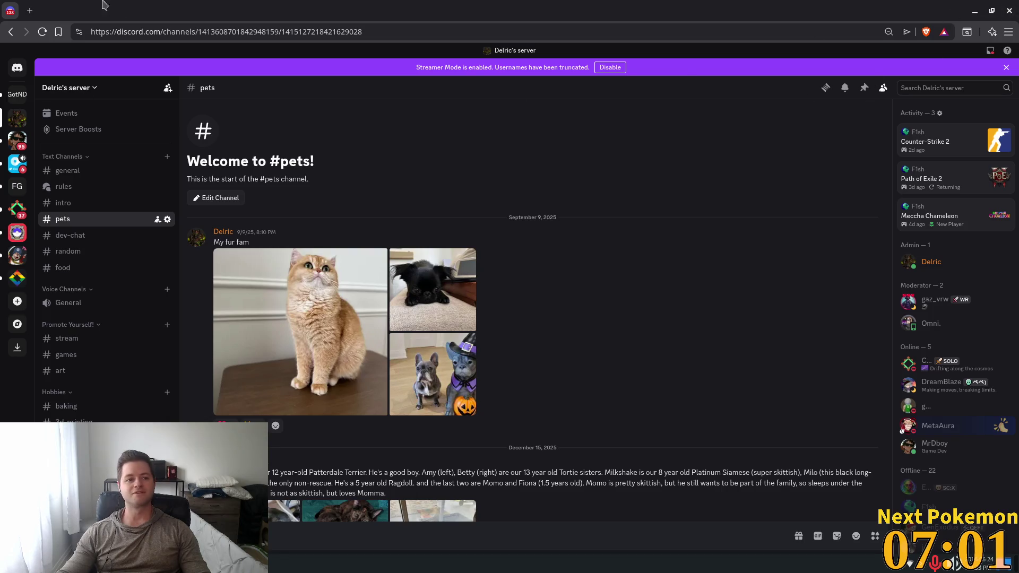
click(975, 11)
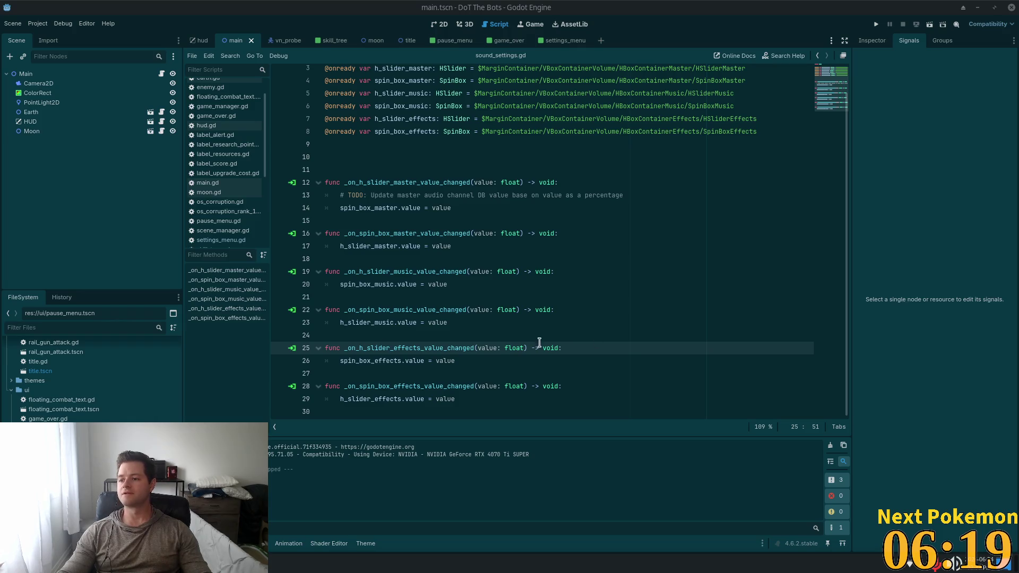
Select the Main node and start adding a child node with Ctrl+A
click(408, 233)
scroll(479, 318, up, 1)
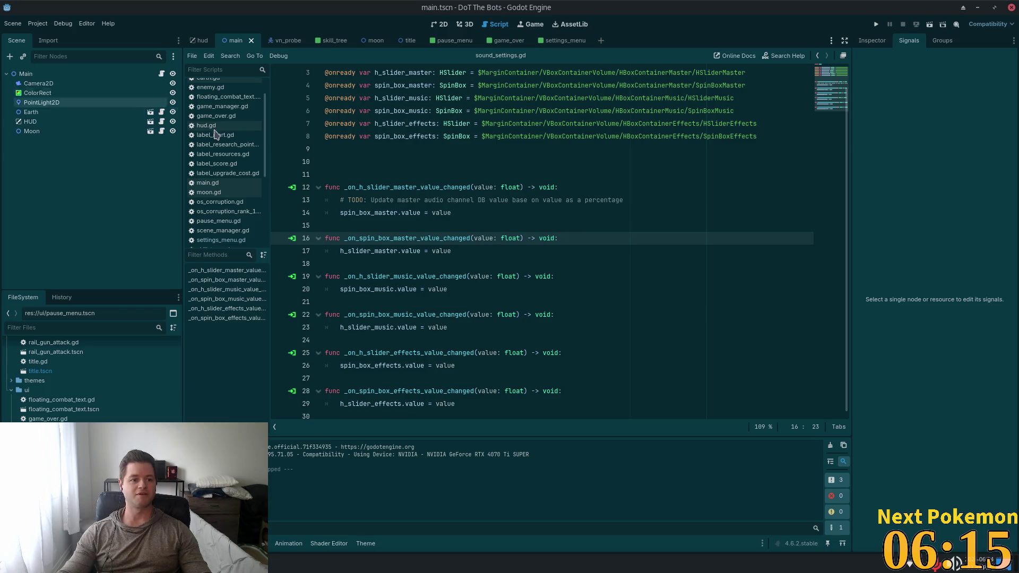
click(31, 121)
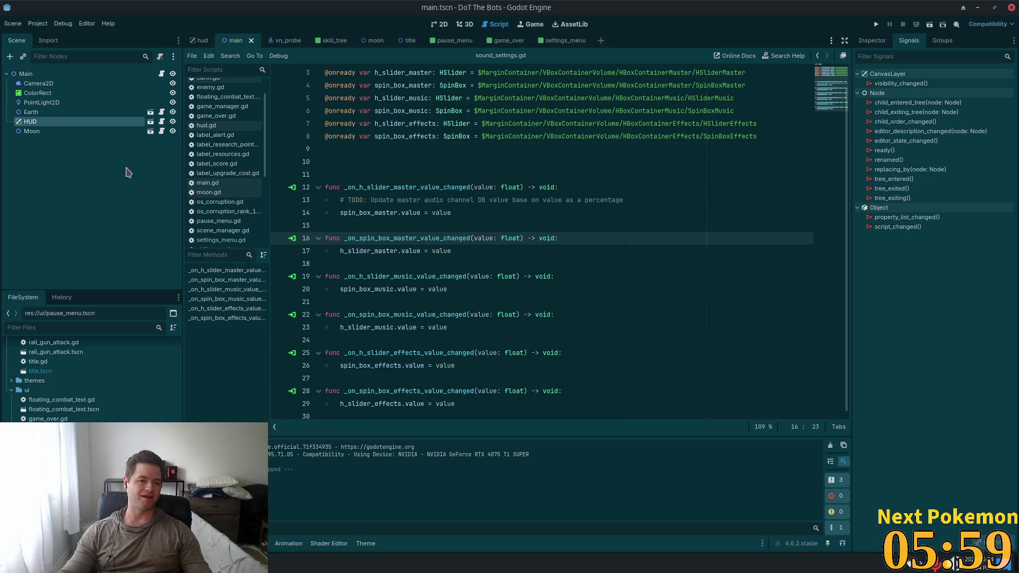
click(32, 74)
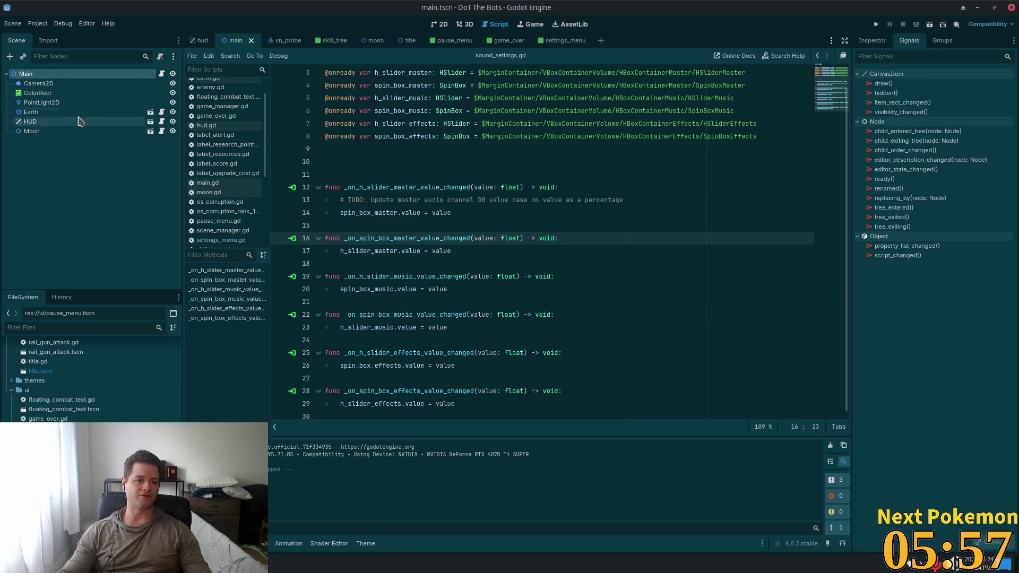
ctrl+click(26, 74)
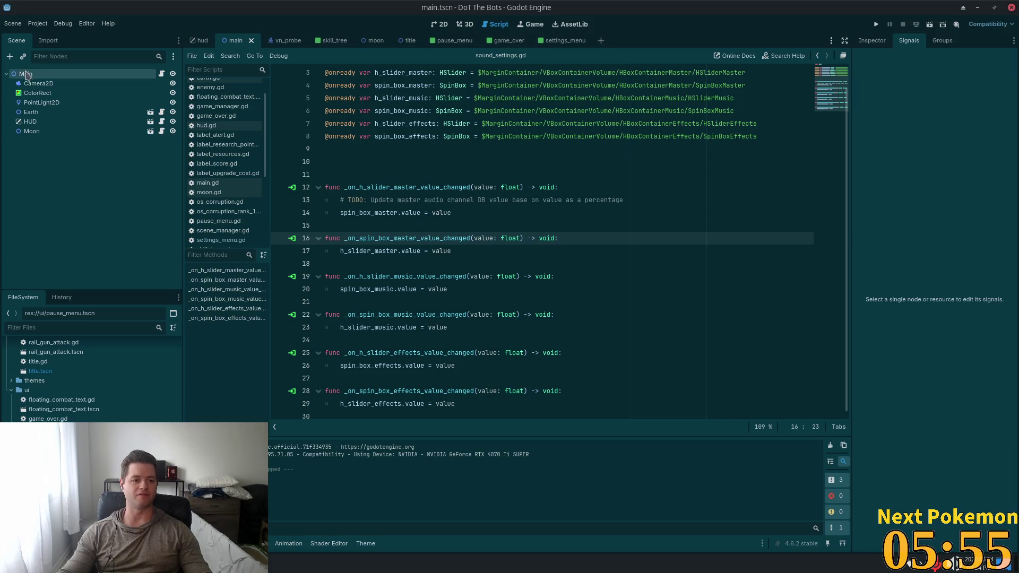
click(26, 74)
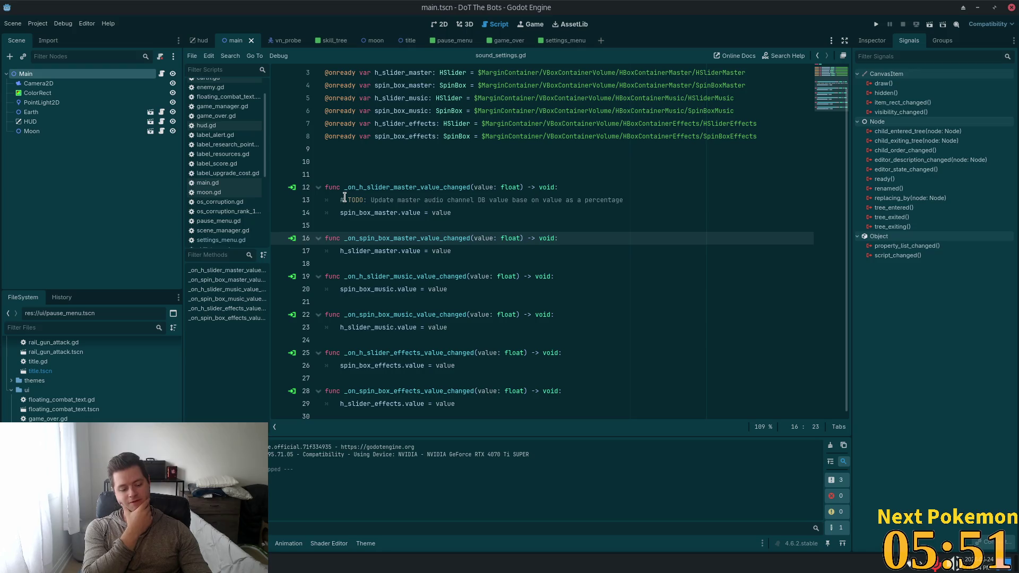
key(ctrl+a)
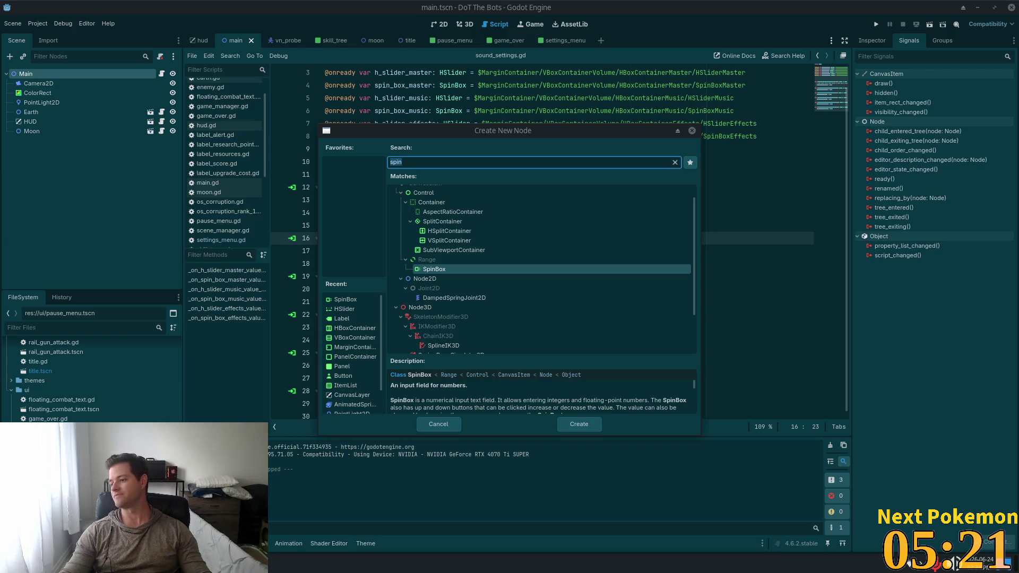
key(alt+Tab)
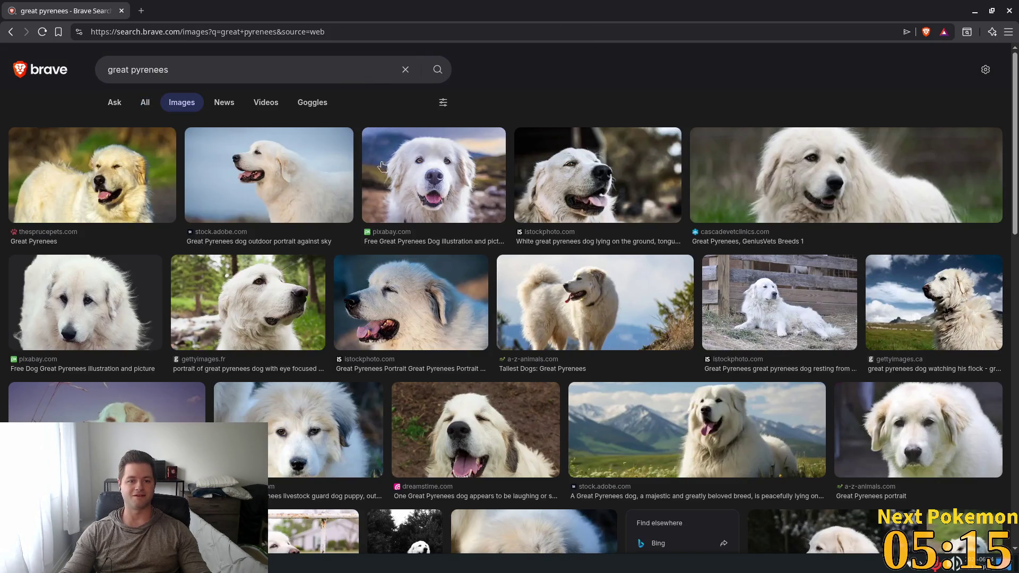
Preview six Great Pyrenees image results in Brave Search
click(382, 168)
click(179, 312)
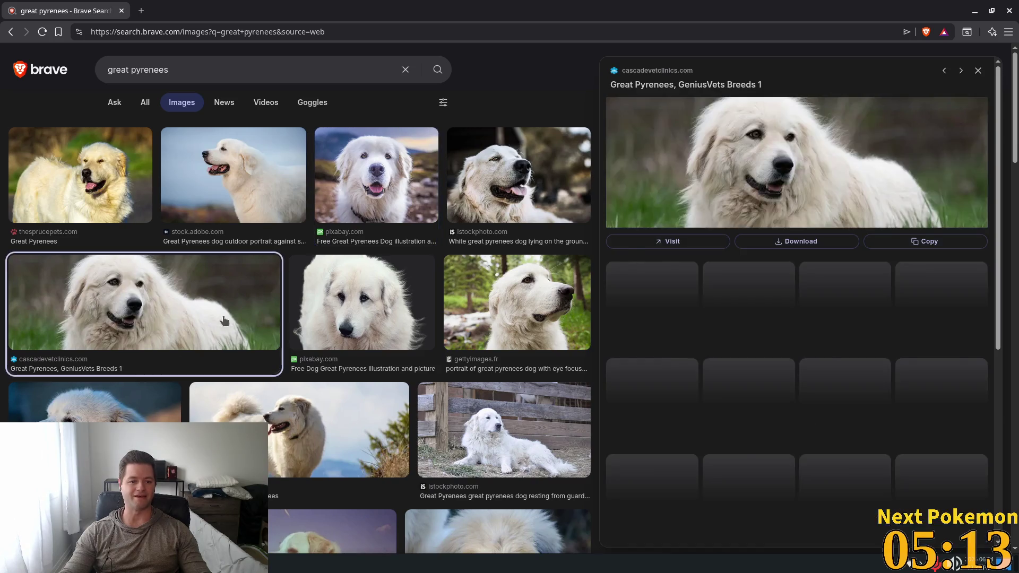
click(331, 431)
click(499, 412)
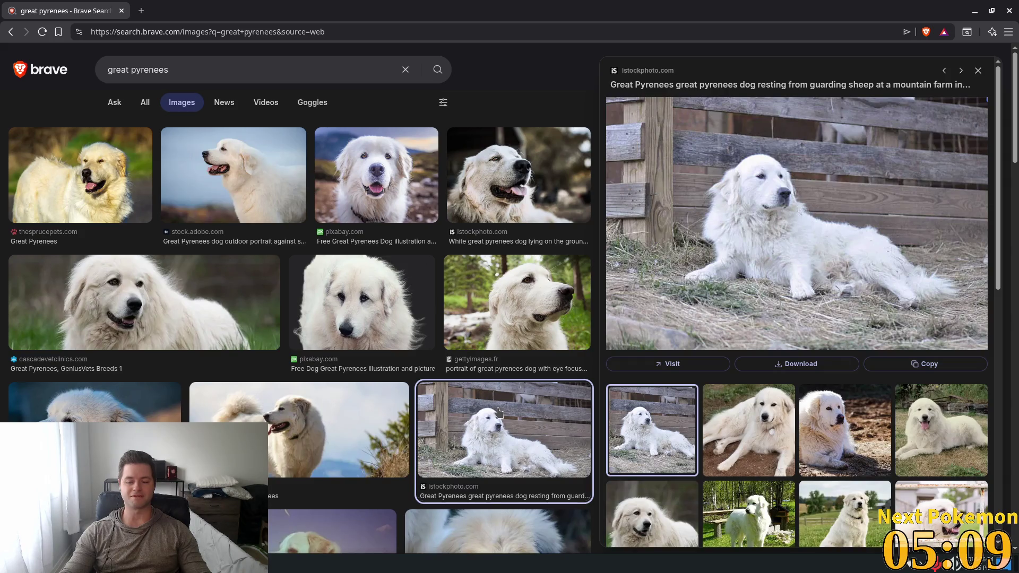
click(113, 185)
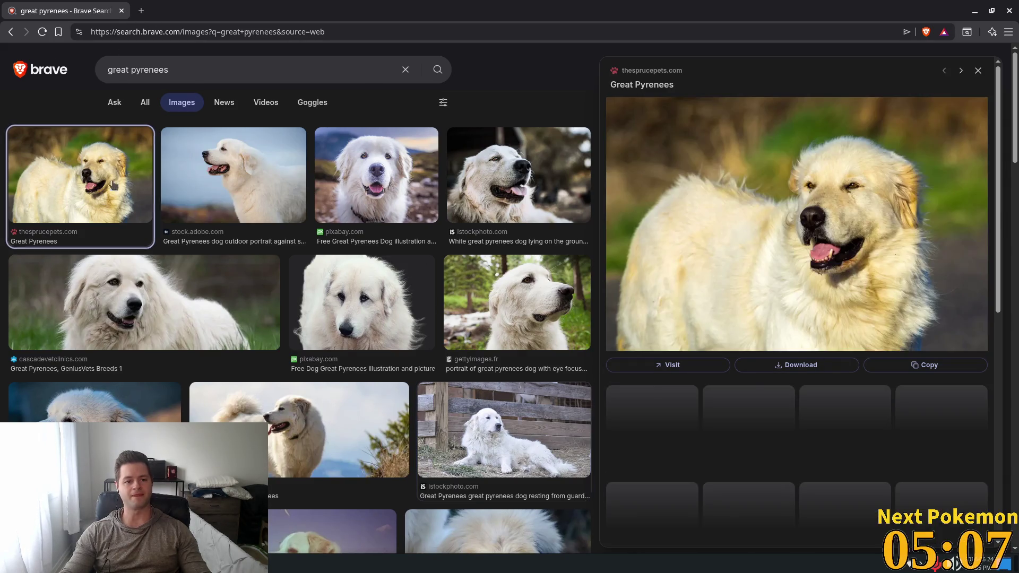
click(493, 166)
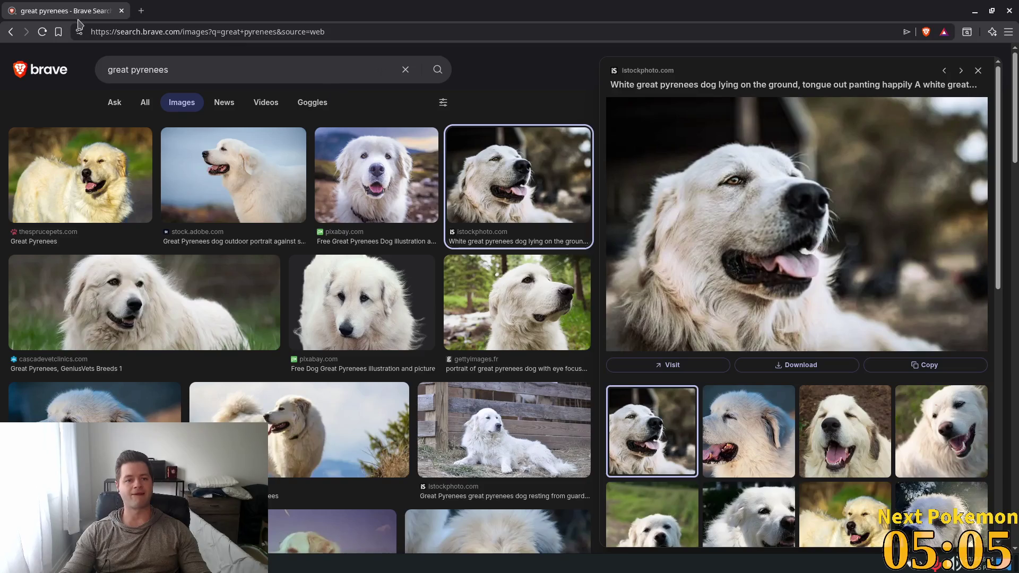
key(alt+Tab)
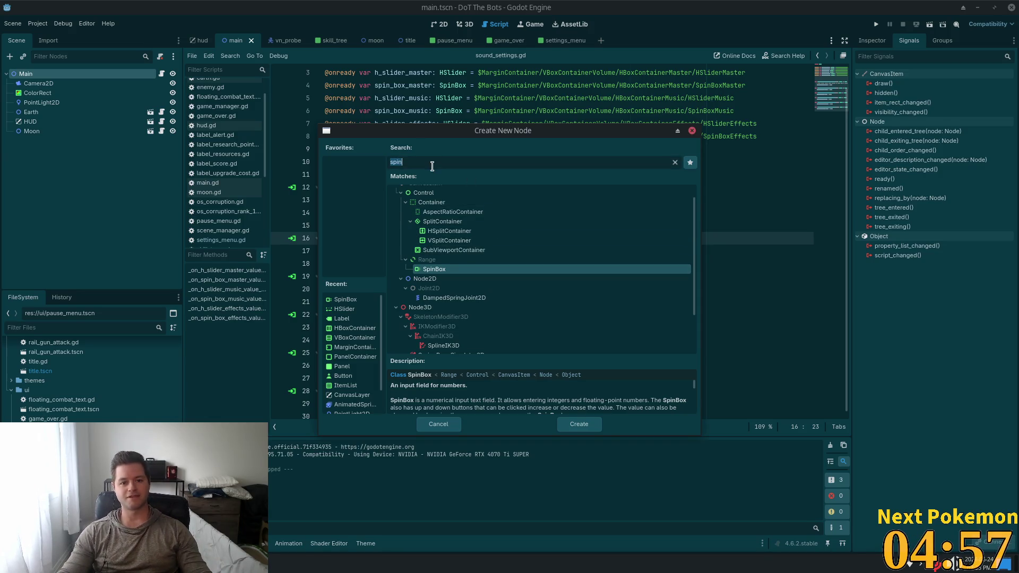
Search 'audi', add an AudioListener2D under Main, and view its properties and the bus layout
text(audi)
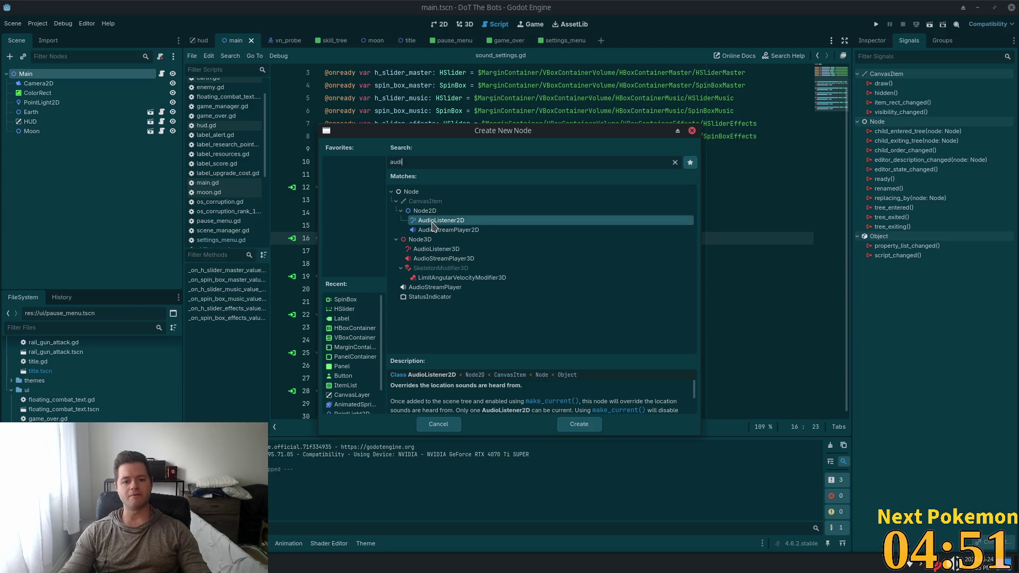
double_click(431, 221)
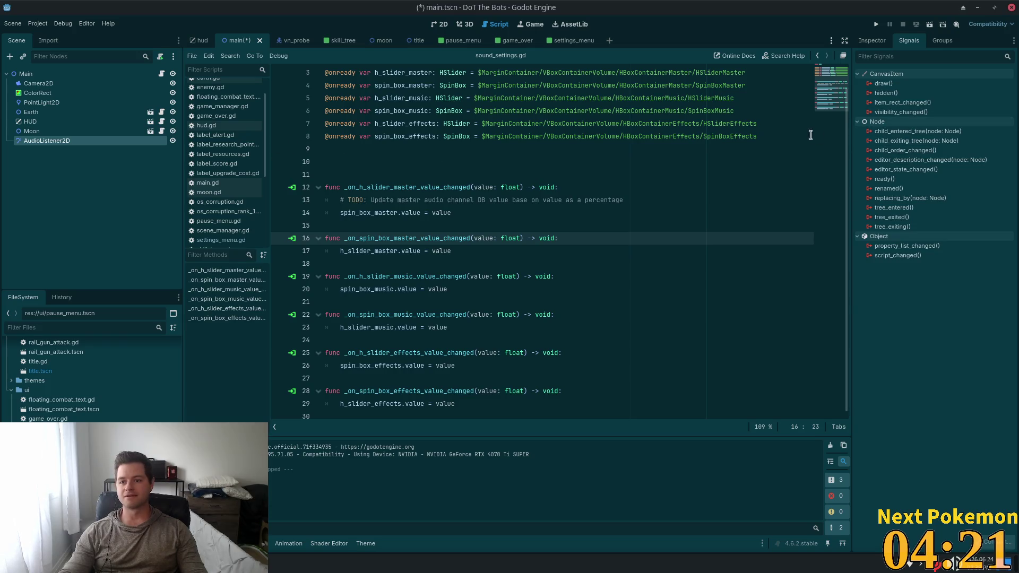
click(871, 40)
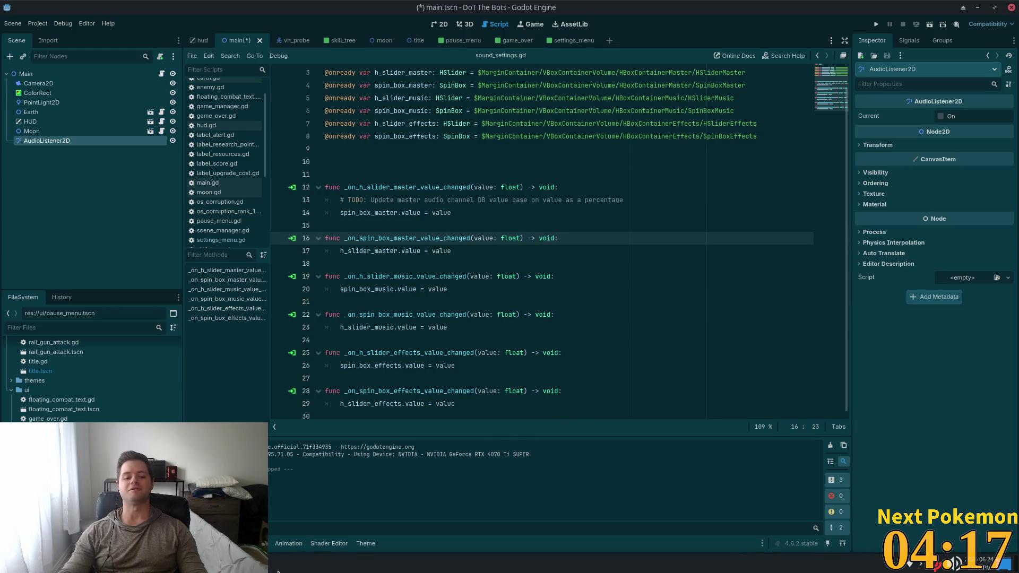
click(250, 543)
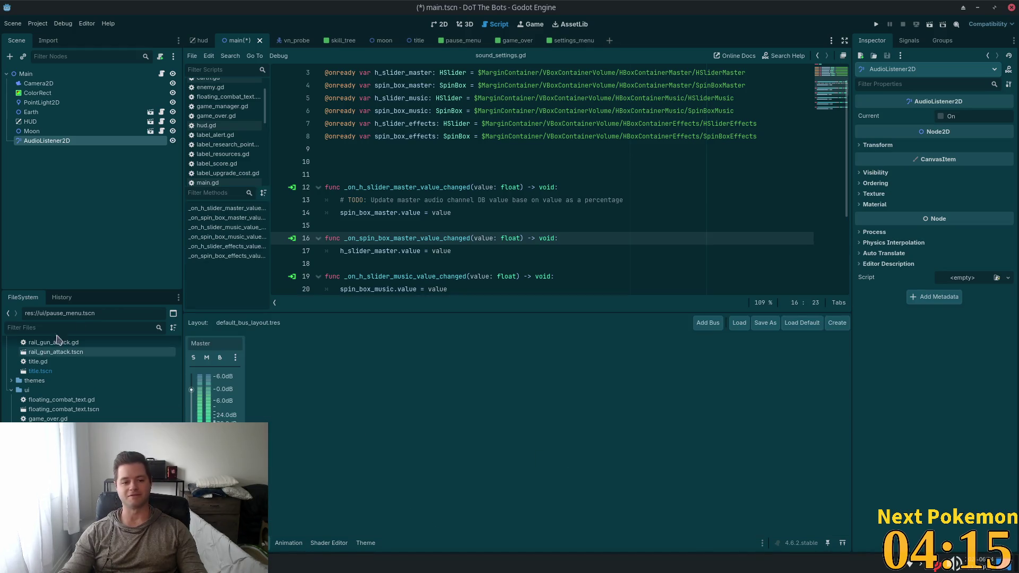
Add two audio buses and name them Music and Effects
click(699, 327)
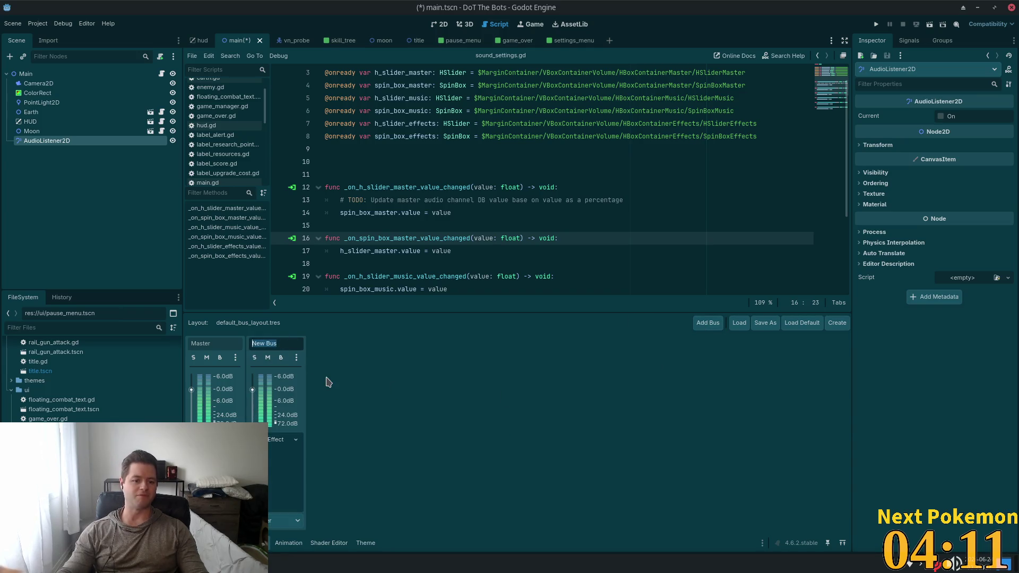
text(M)
text(ci)
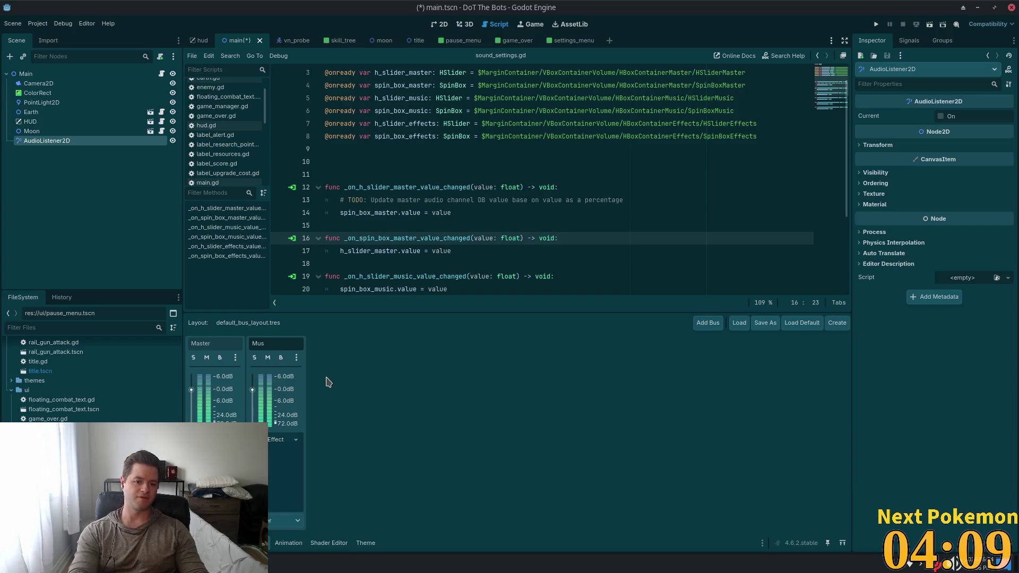
text(ic)
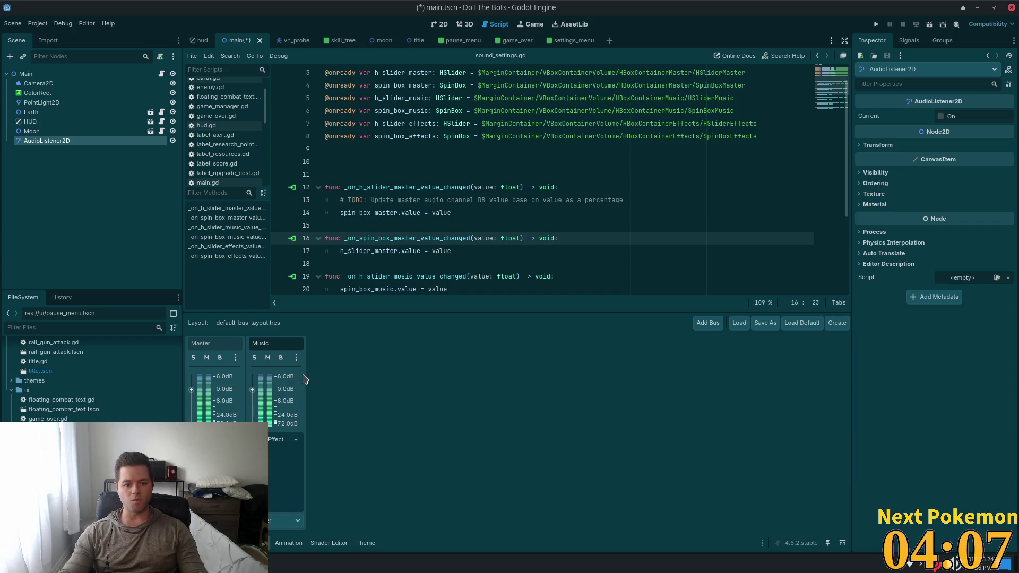
click(707, 323)
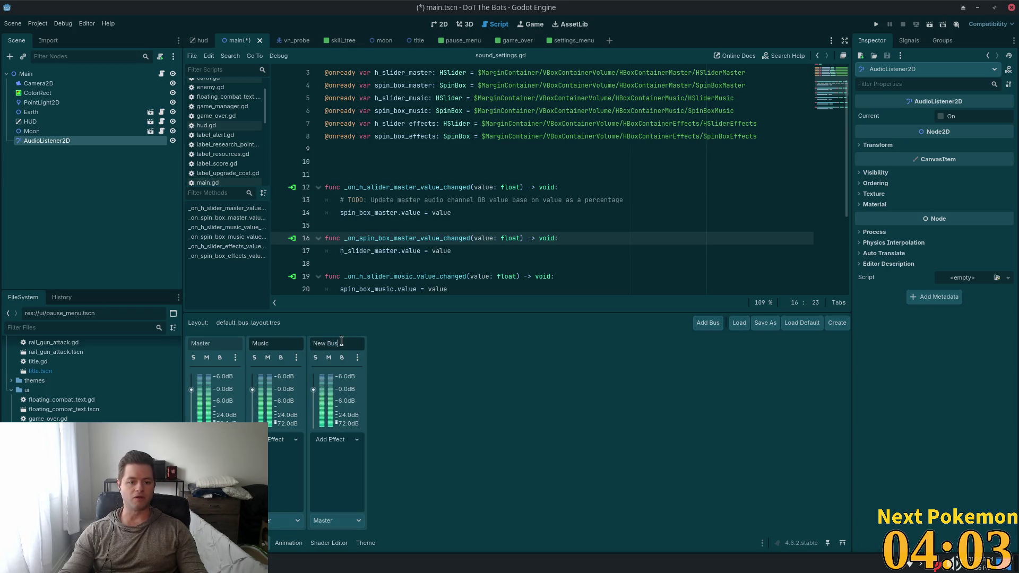
click(342, 343)
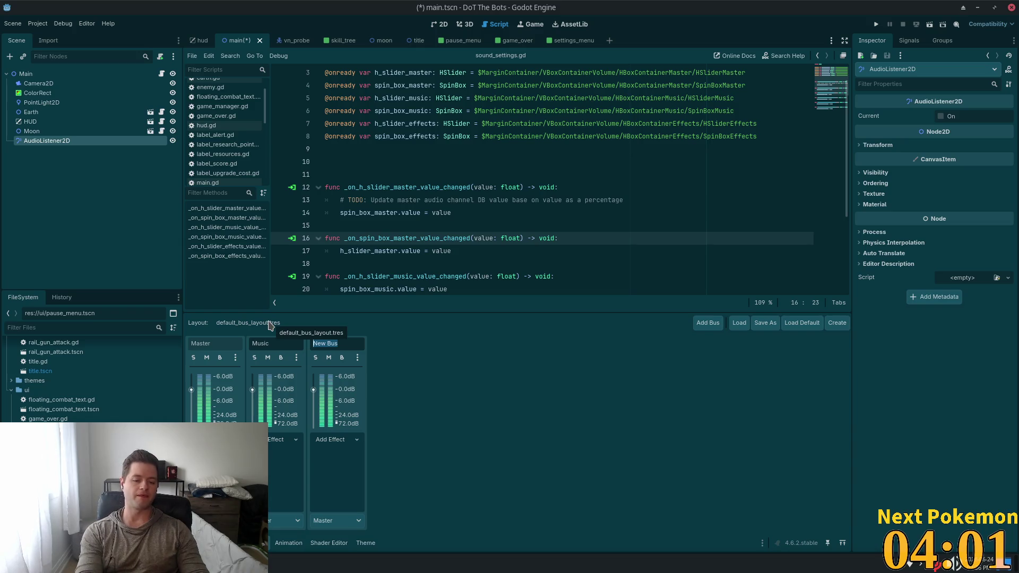
text(Effects)
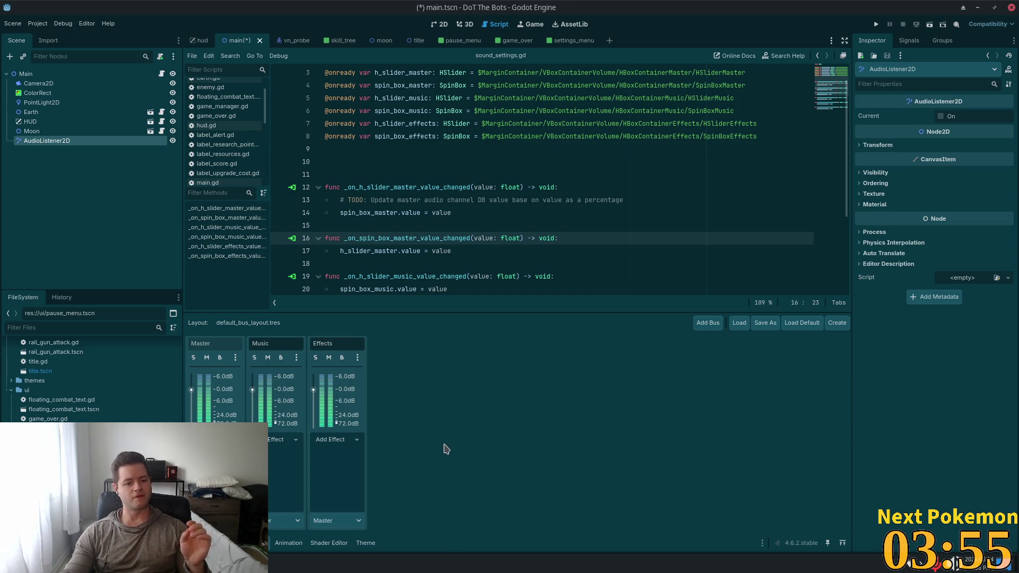
Check the Effects bus's effect list without adding any, save the scene, and resize panels
click(333, 440)
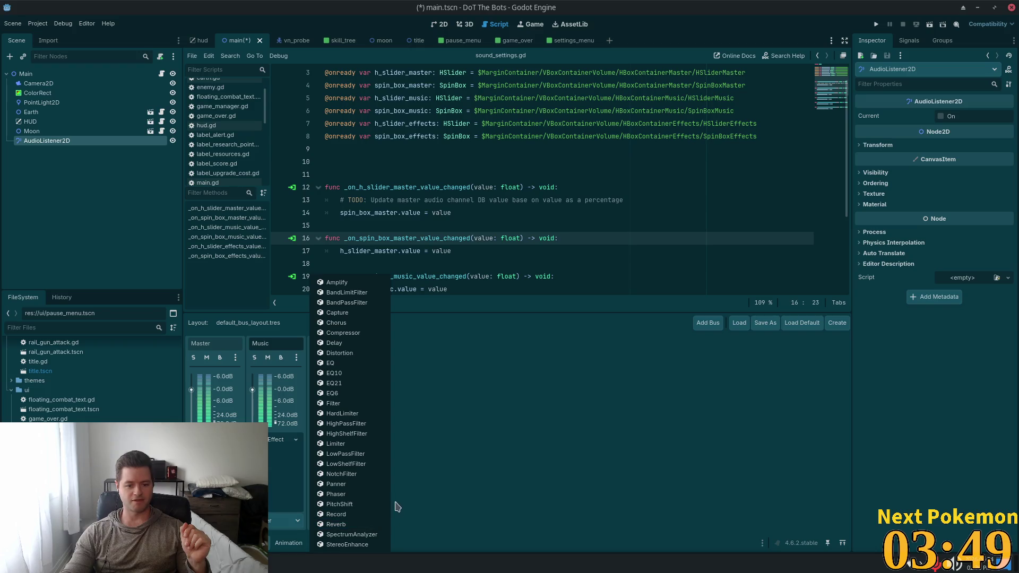
click(533, 438)
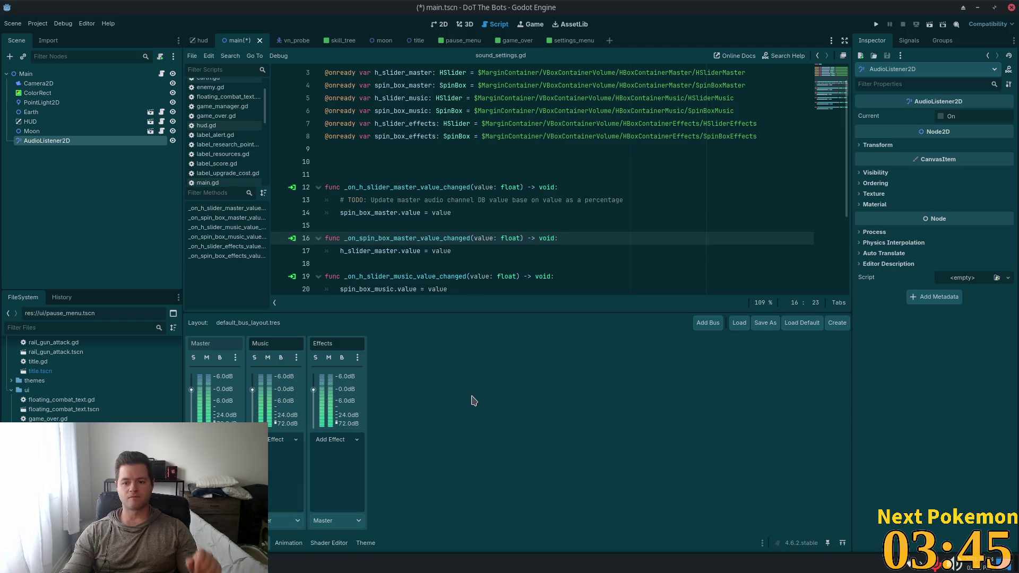
key(ctrl+s)
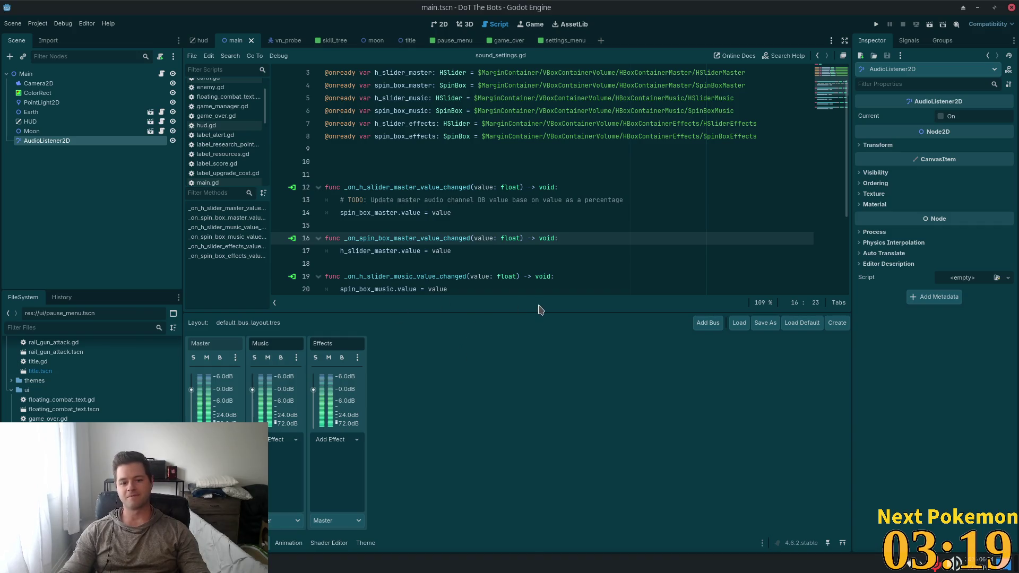
mouse_move(531, 312)
mouse_down()
mouse_move(526, 355)
mouse_move(525, 339)
mouse_up()
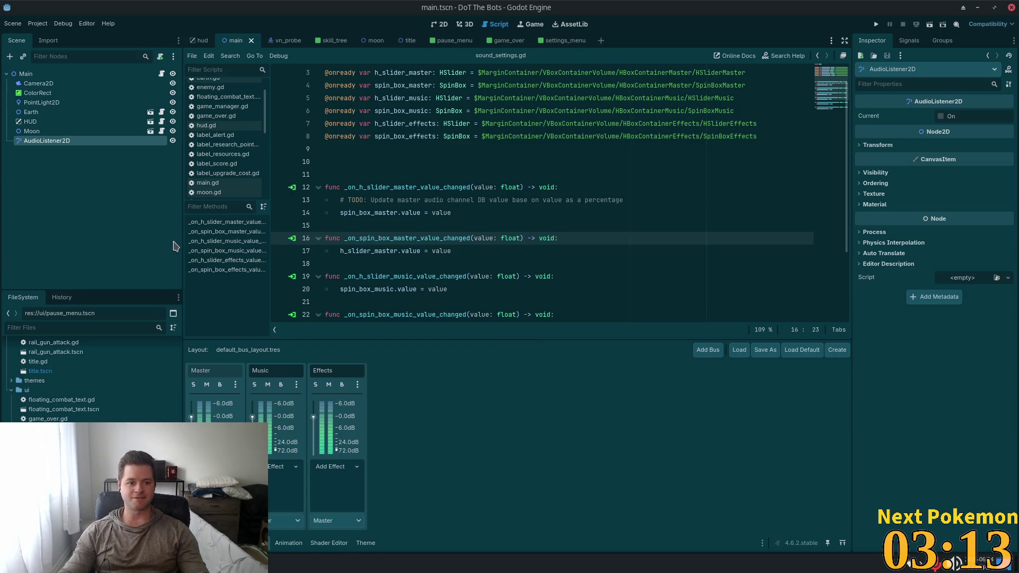
drag(182, 243, 121, 243)
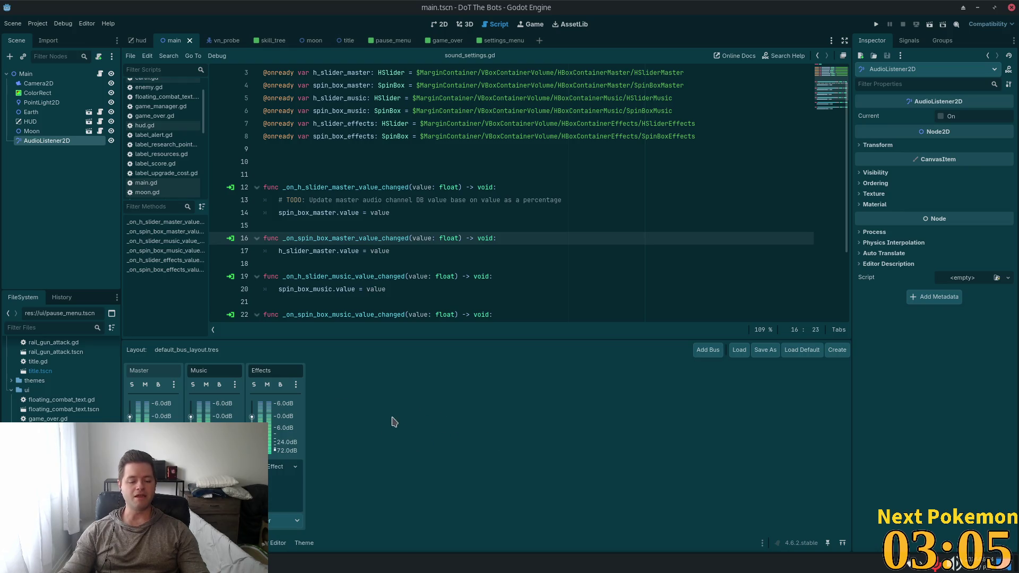
Launch Cursor, open the alchemy-gd workspace and maximize the window
key(super)
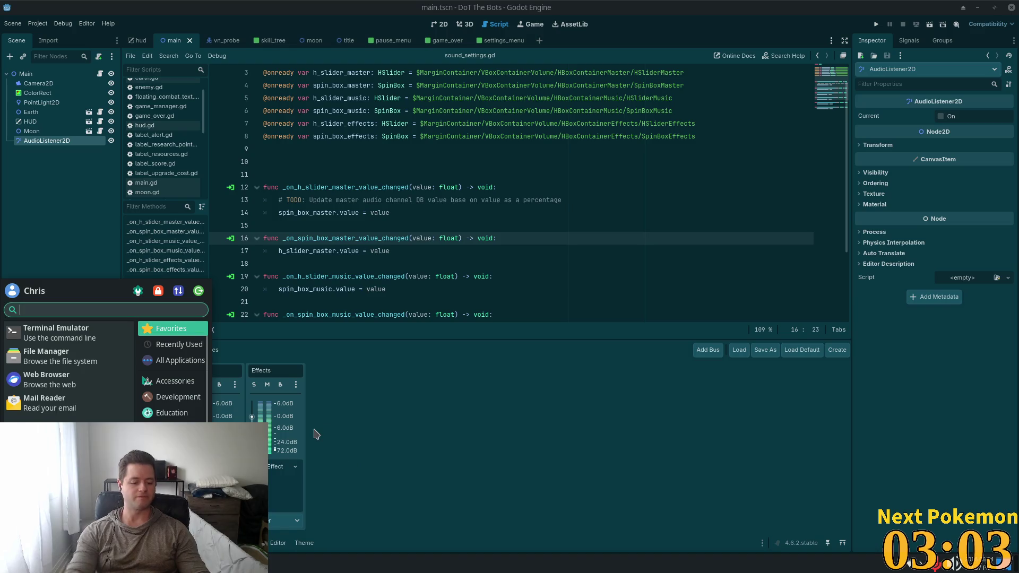
text(pavu)
key(Return)
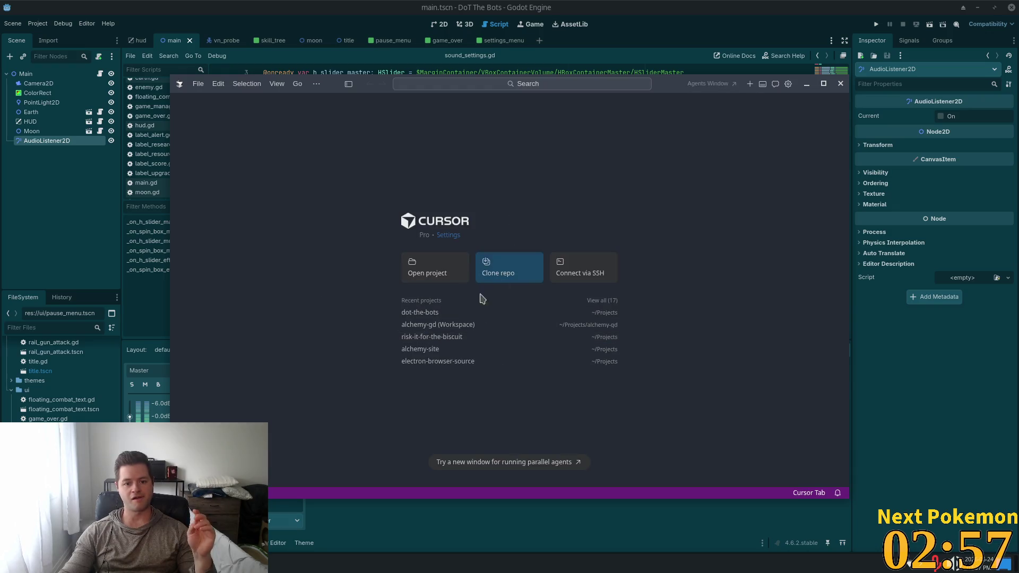
click(432, 327)
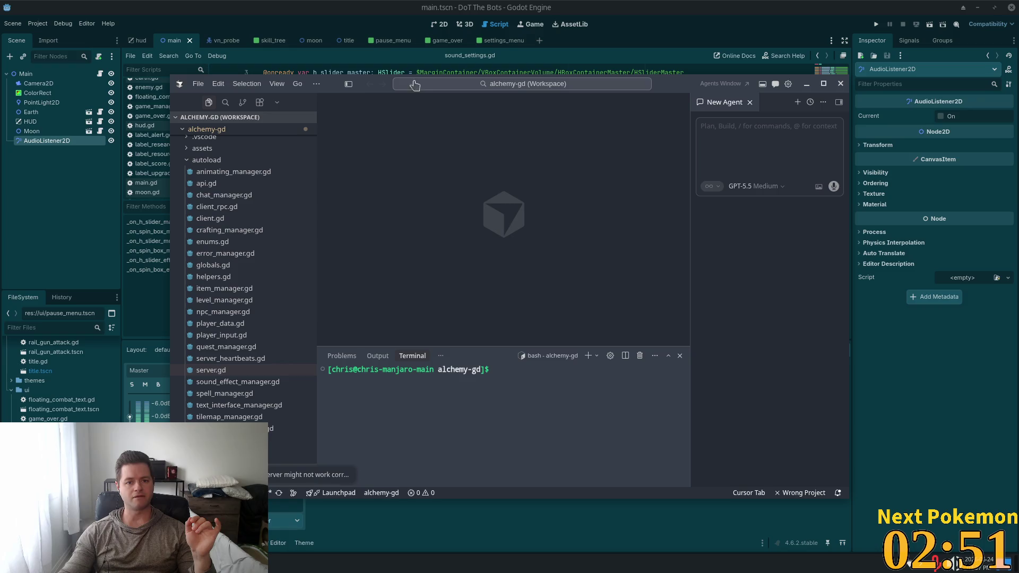
click(823, 83)
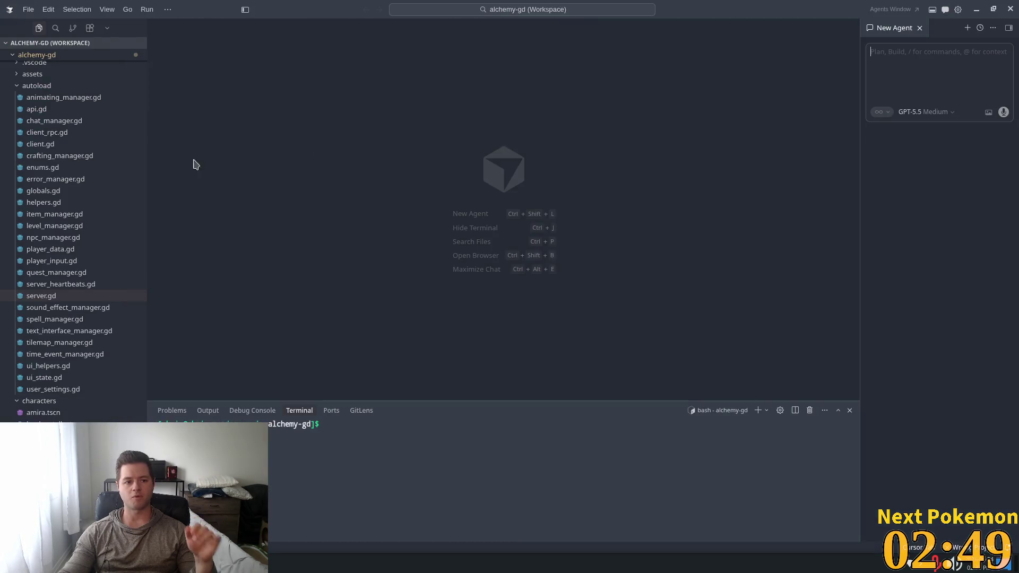
Open sound_effect_manager.gd and select all of its script text
key(ctrl+p)
text(s)
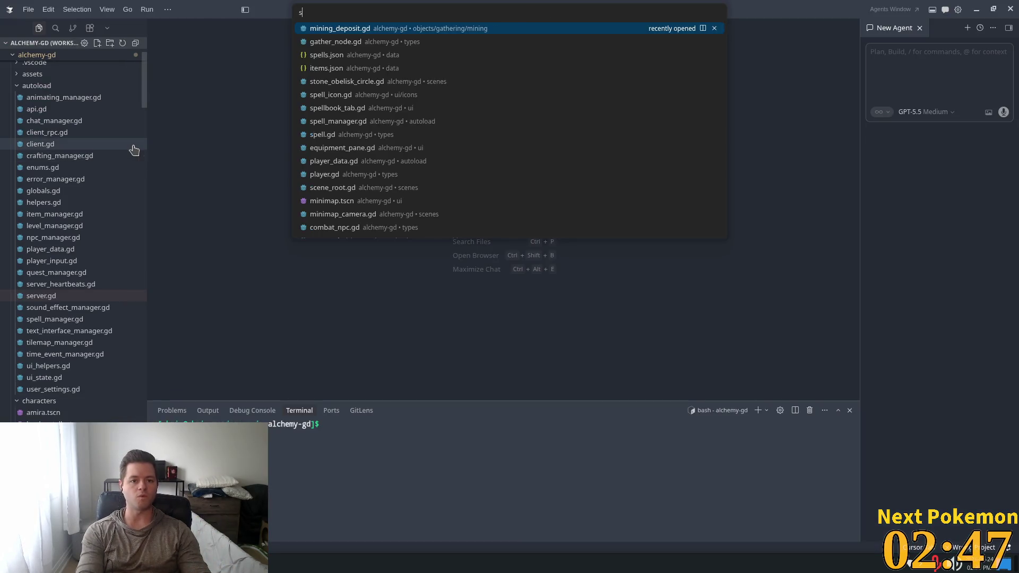
text(ou)
key(Return)
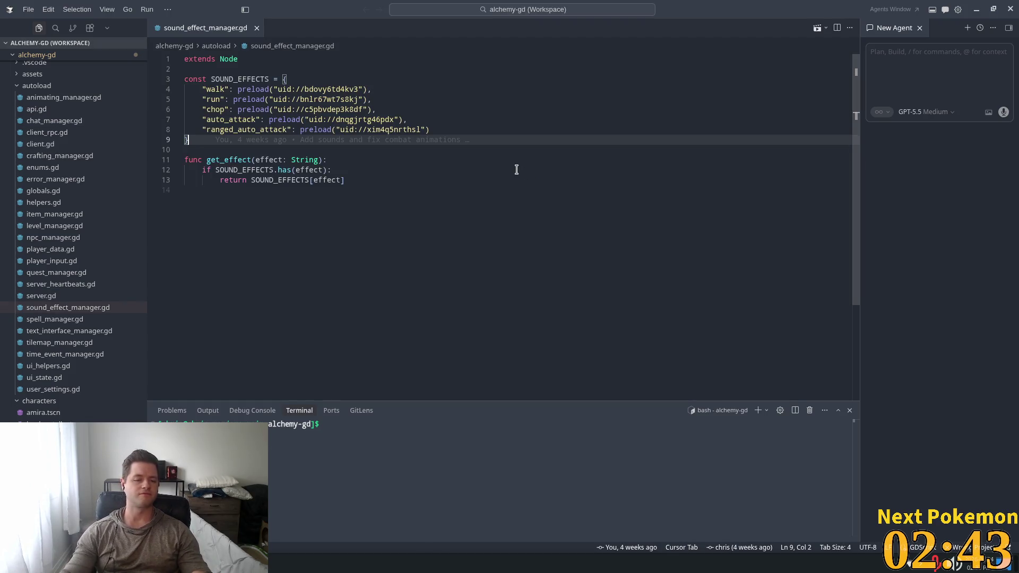
drag(623, 287, 184, 56)
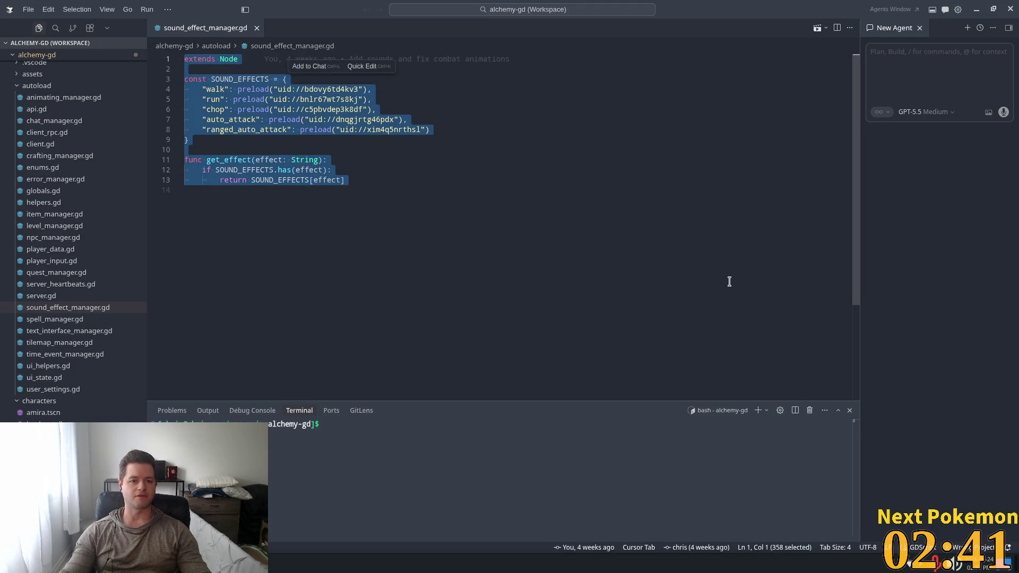
Open settings_pane.gd through the quick file finder
key(ctrl+p)
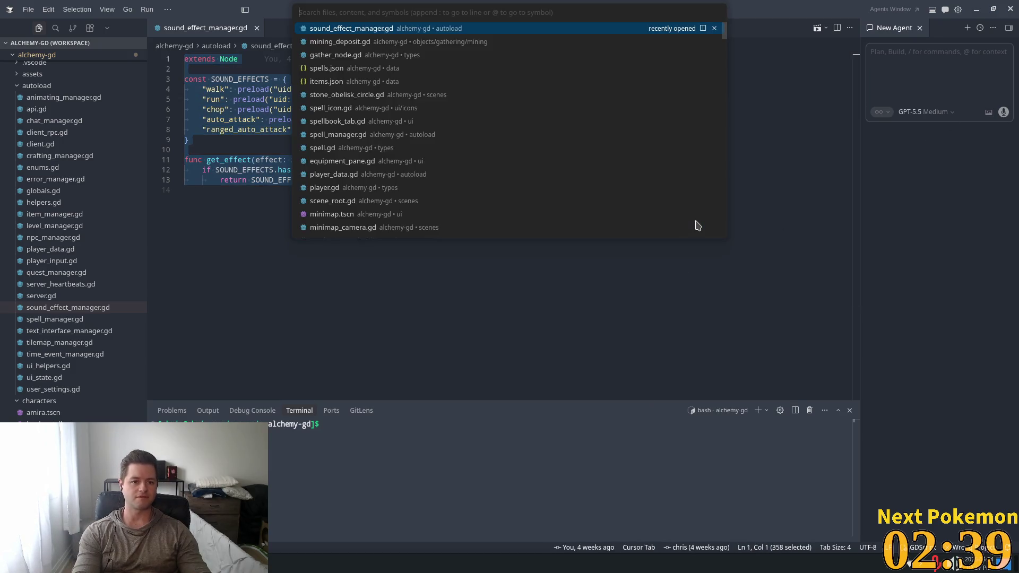
text(sourn)
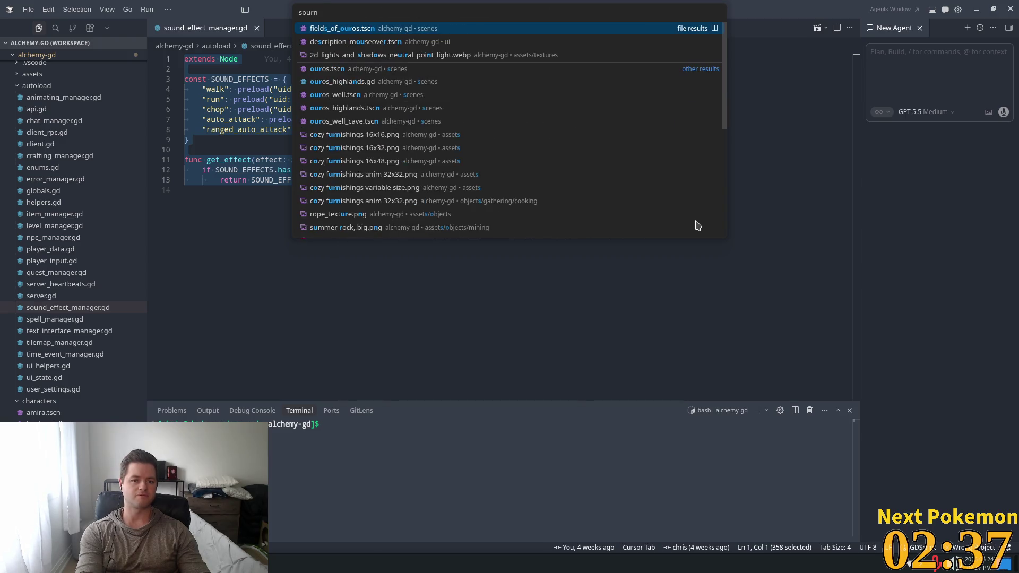
text(d)
key(BackSpace)
key(BackSpace)
key(BackSpace)
text(etting)
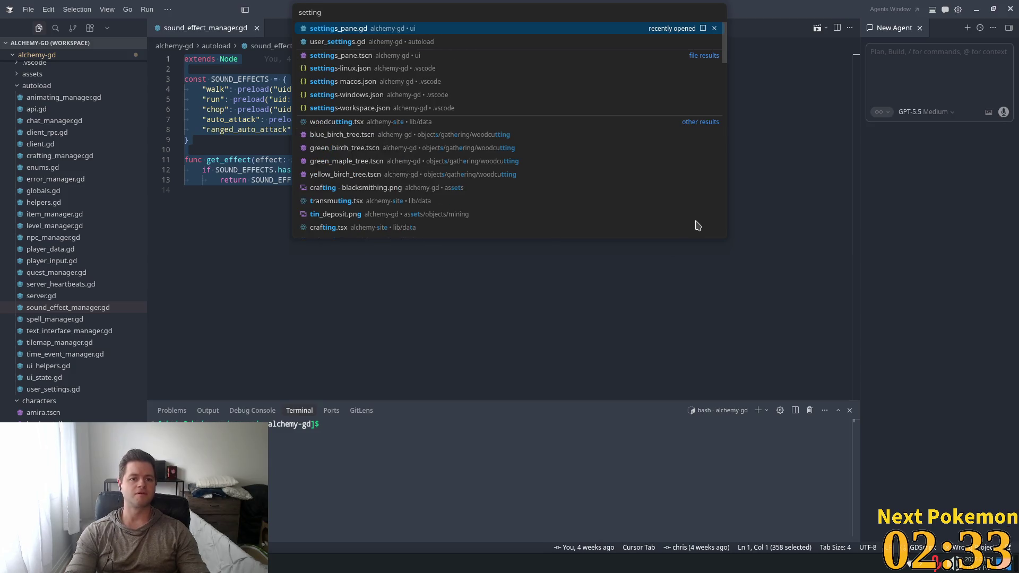
key(Return)
Review the apply_volume_change function and where extra_arg_0 is used
scroll(658, 186, down, 5)
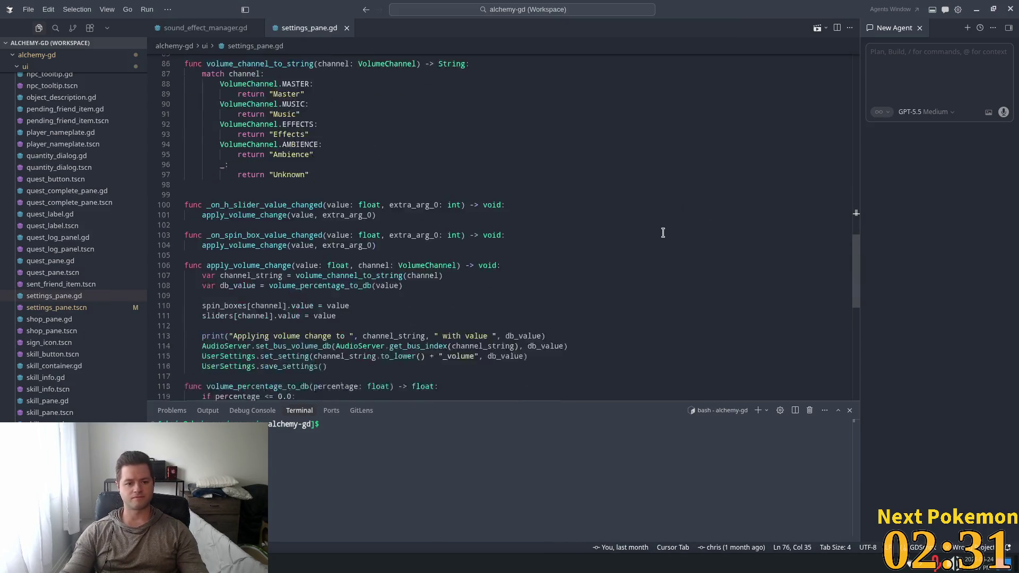
scroll(584, 228, down, 2)
double_click(259, 195)
scroll(522, 279, down, 4)
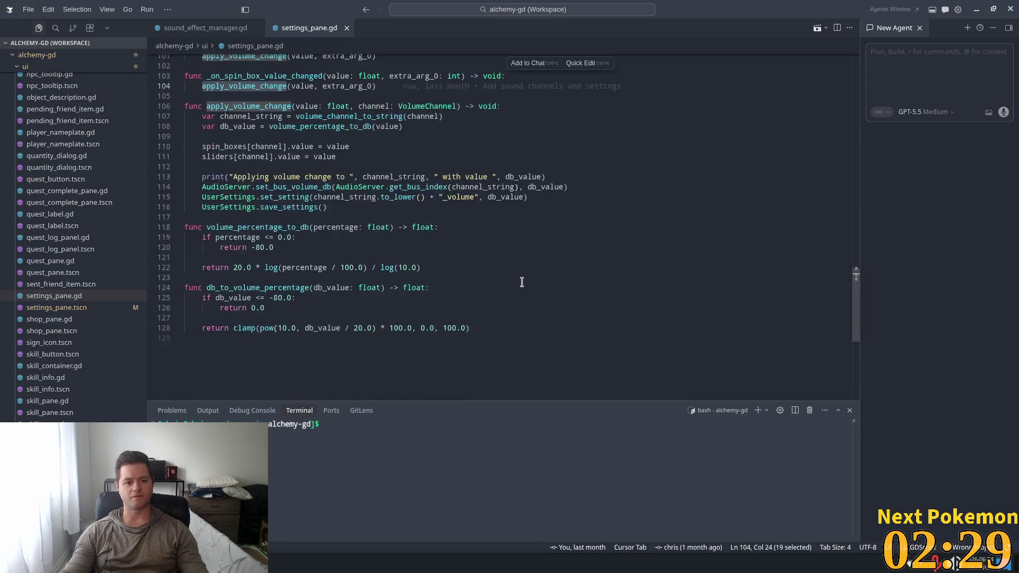
scroll(584, 228, up, 2)
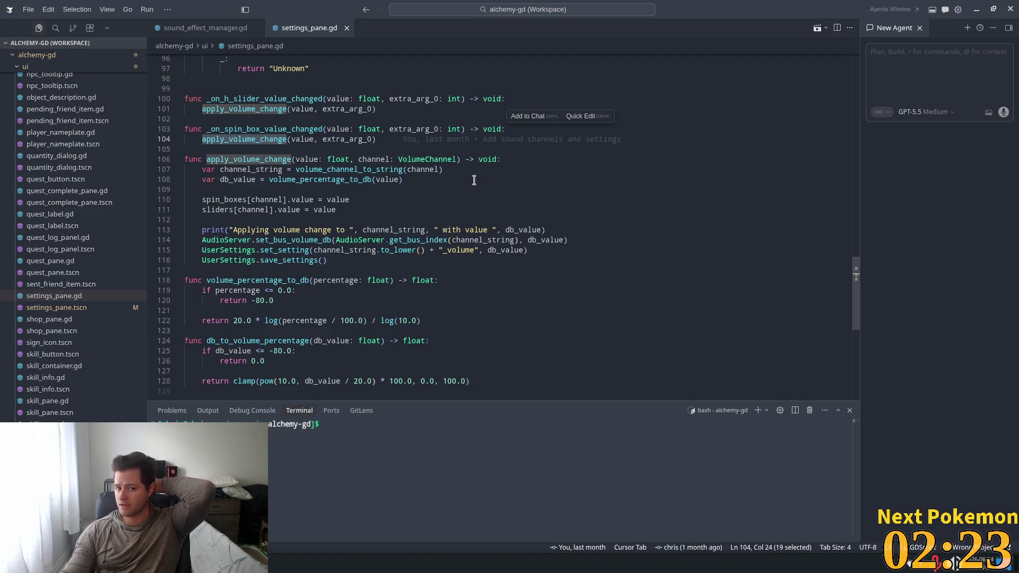
scroll(424, 159, up, 1)
mouse_move(311, 133)
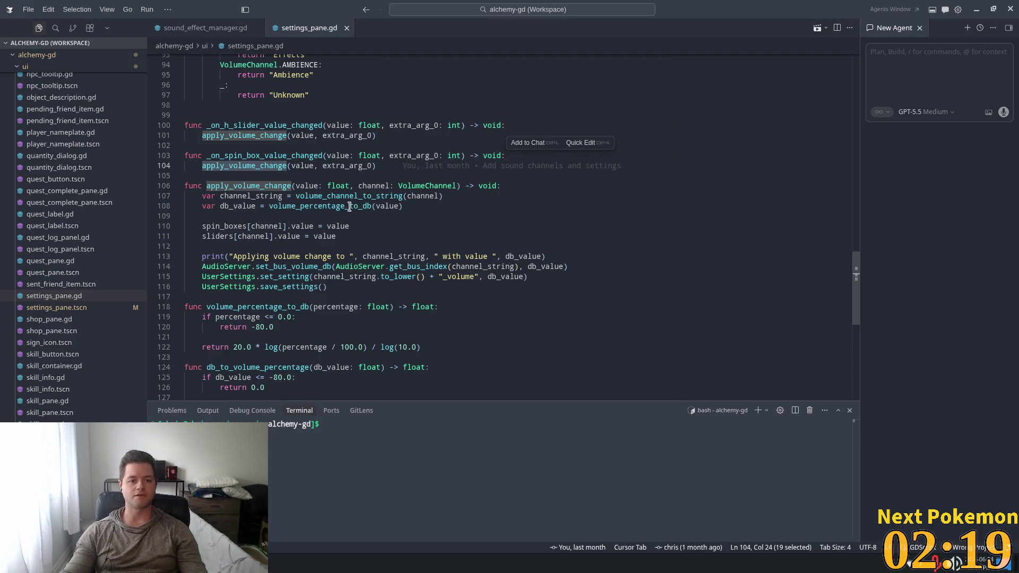
scroll(425, 235, up, 2)
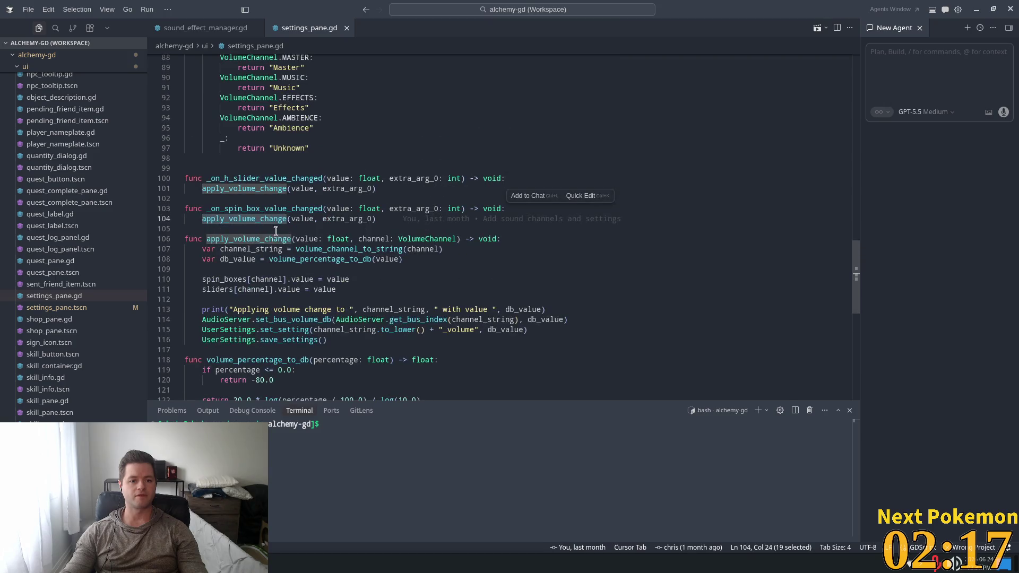
double_click(408, 208)
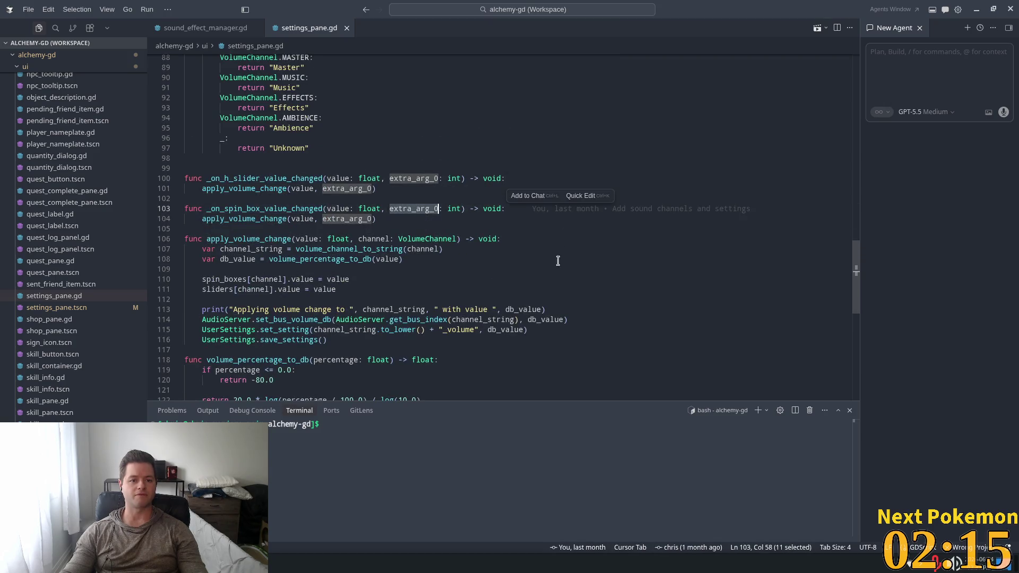
scroll(462, 292, up, 5)
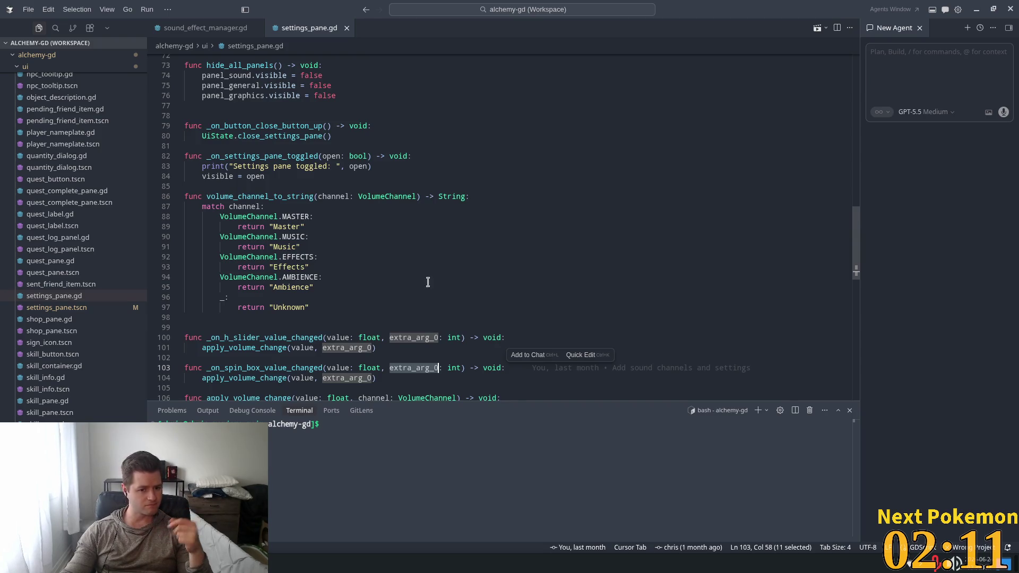
scroll(428, 282, down, 3)
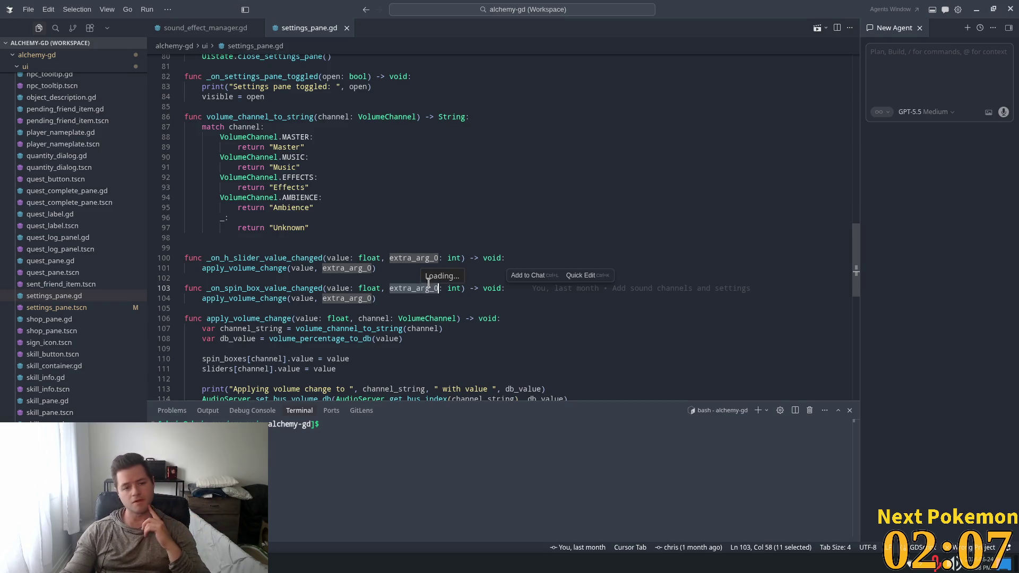
scroll(429, 283, down, 4)
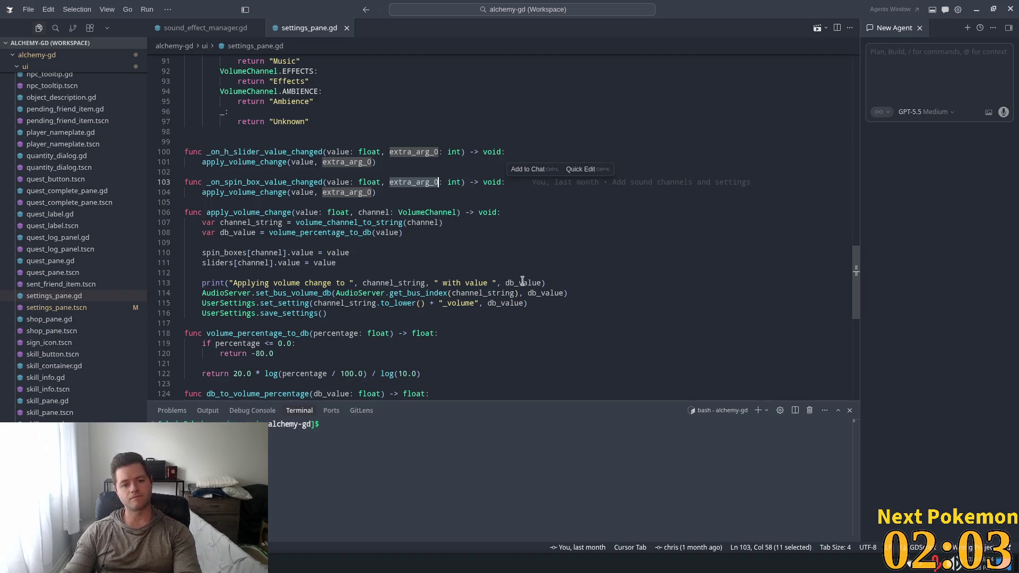
Delete the debug print line in apply_volume_change, then select the dB conversion functions
drag(552, 283, 183, 283)
key(BackSpace)
key(BackSpace)
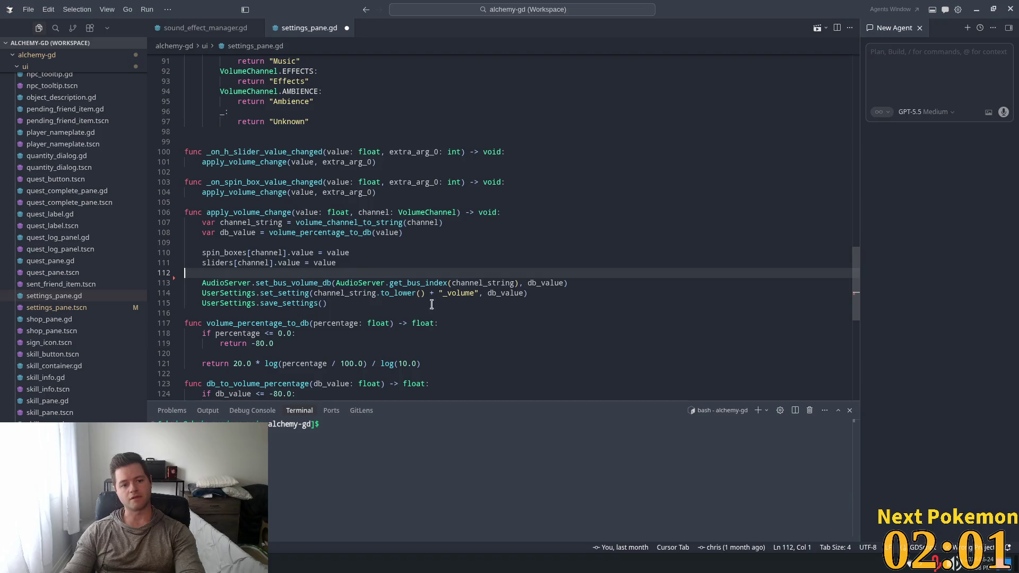
mouse_move(328, 303)
mouse_down()
mouse_move(297, 301)
mouse_move(186, 223)
mouse_move(136, 212)
mouse_up()
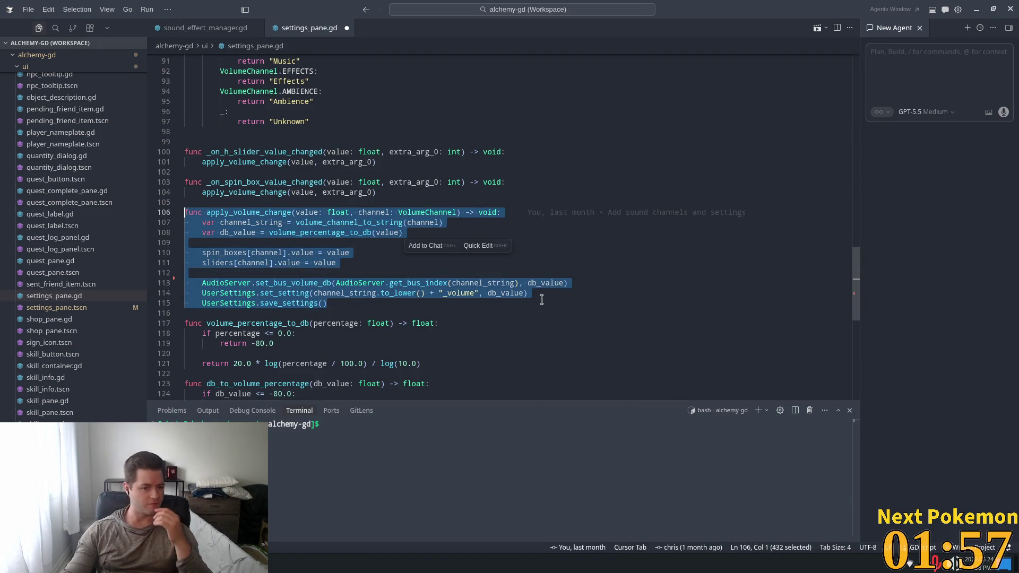
scroll(455, 295, down, 3)
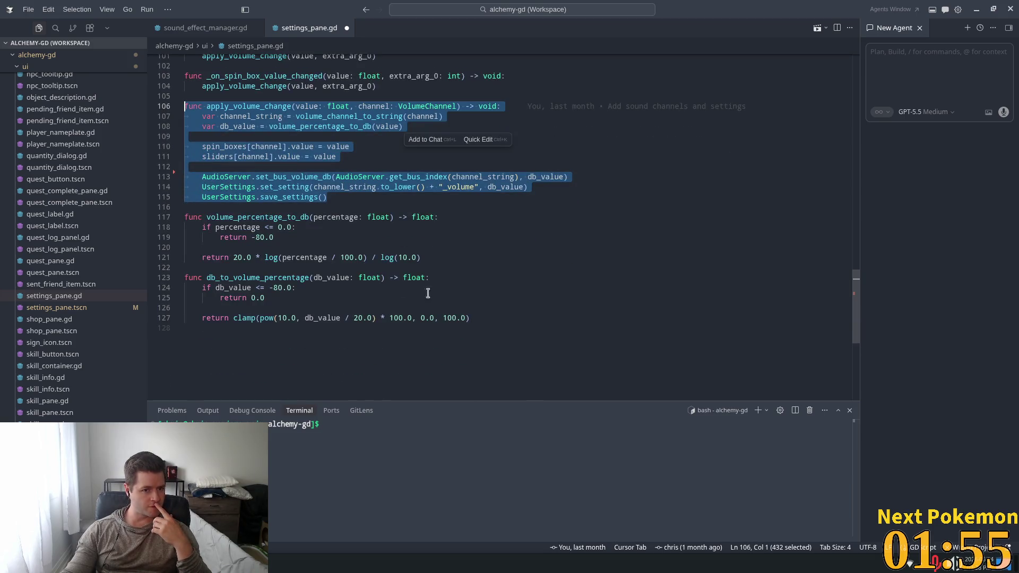
double_click(273, 218)
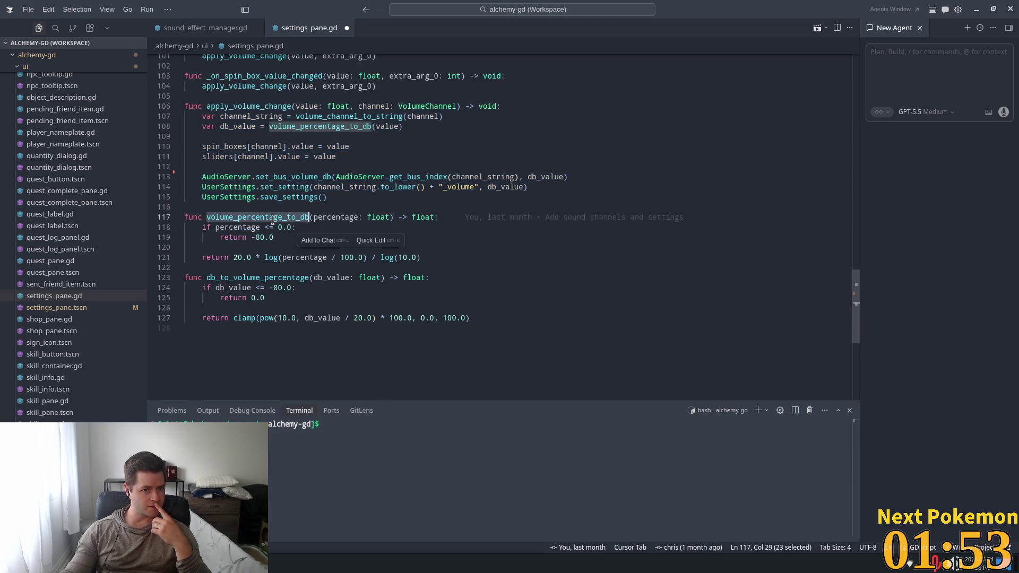
double_click(280, 277)
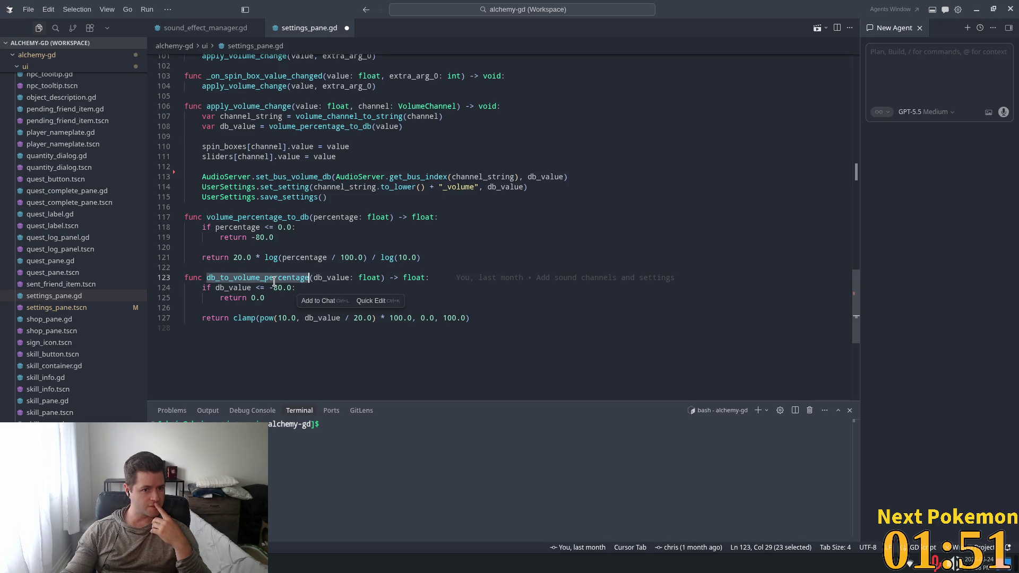
click(622, 270)
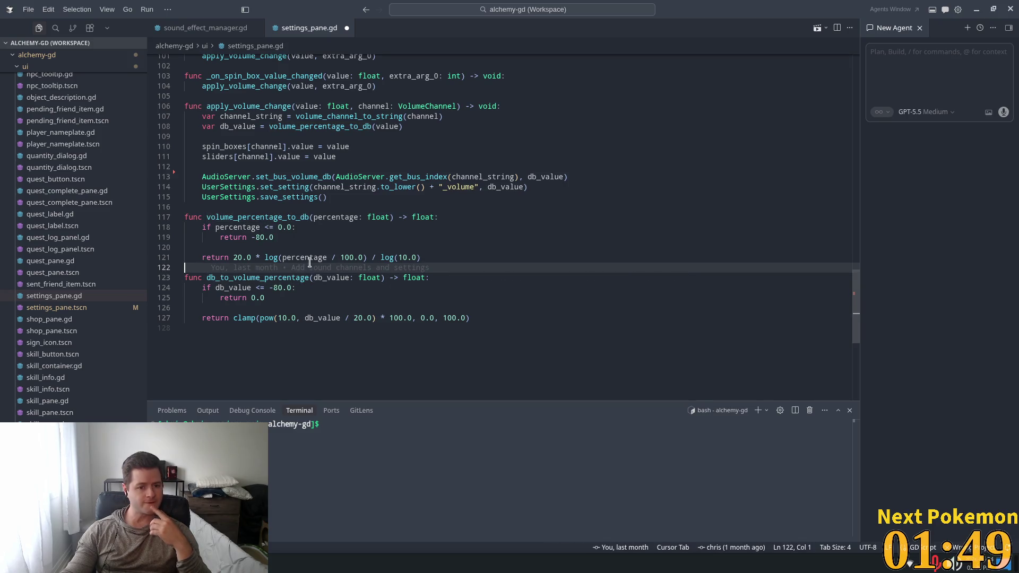
click(549, 318)
mouse_move(549, 318)
mouse_down()
mouse_move(221, 253)
mouse_move(178, 222)
mouse_move(181, 213)
mouse_up()
key(ctrl+c)
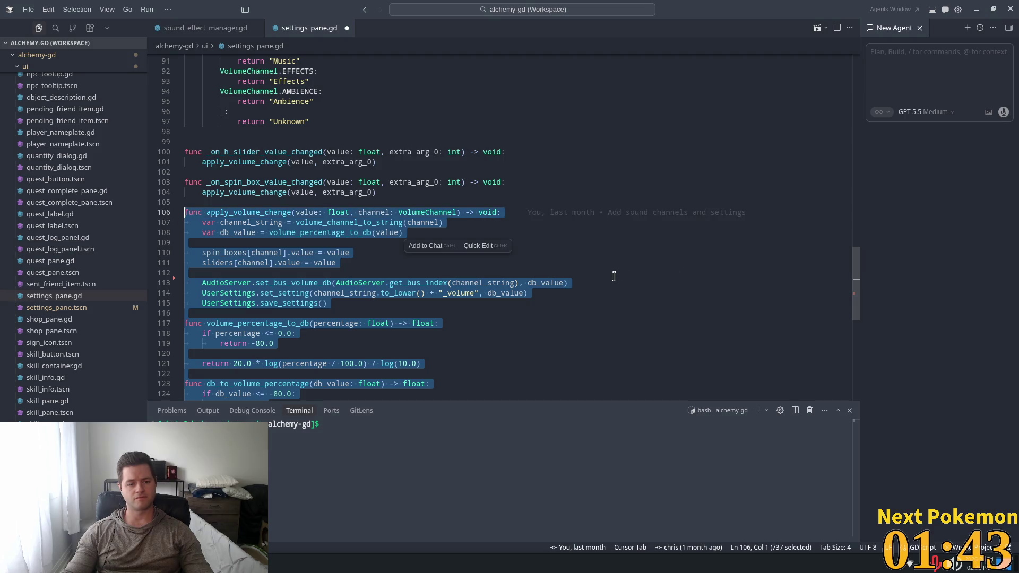
Scroll through settings_pane.gd reviewing the volume functions before moving to the dot-the-bots editor
scroll(381, 252, up, 5)
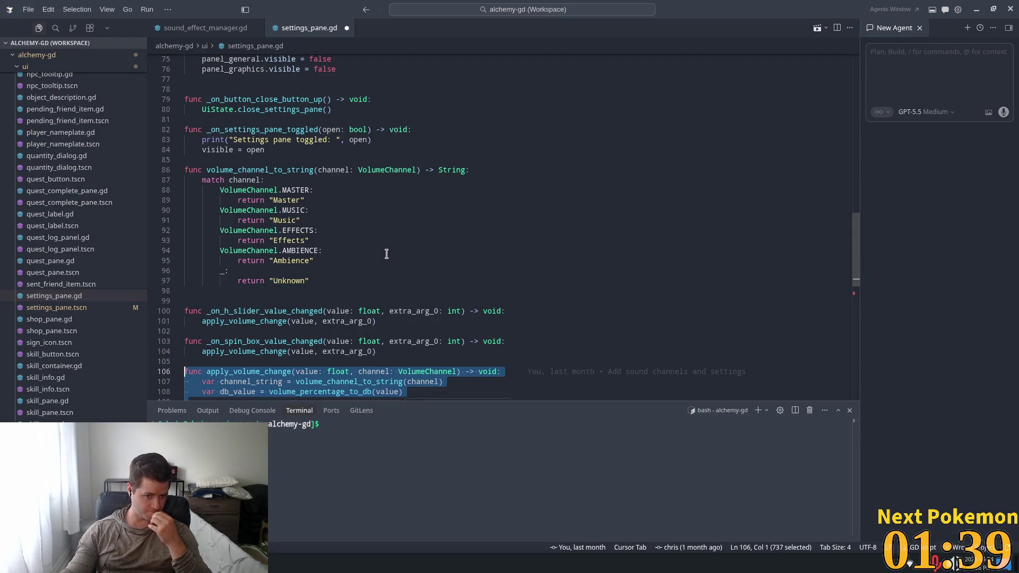
scroll(387, 254, up, 3)
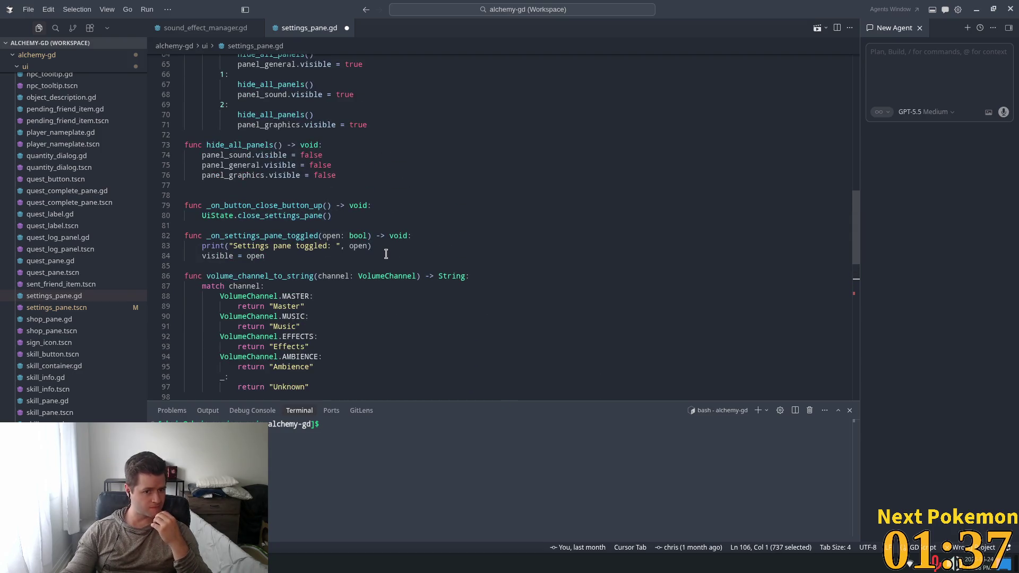
scroll(386, 254, up, 6)
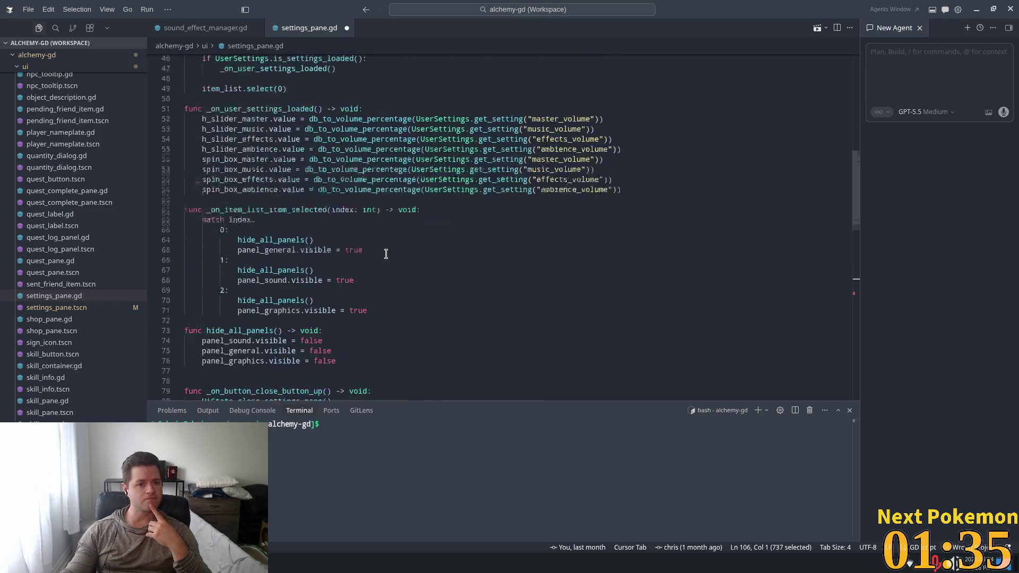
scroll(386, 254, up, 3)
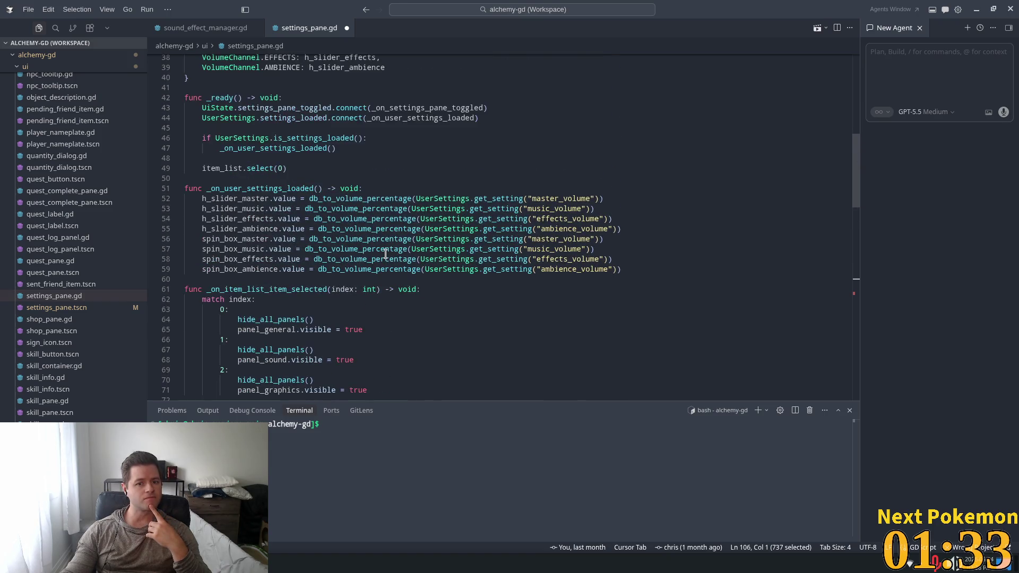
scroll(386, 255, up, 5)
scroll(434, 287, up, 1)
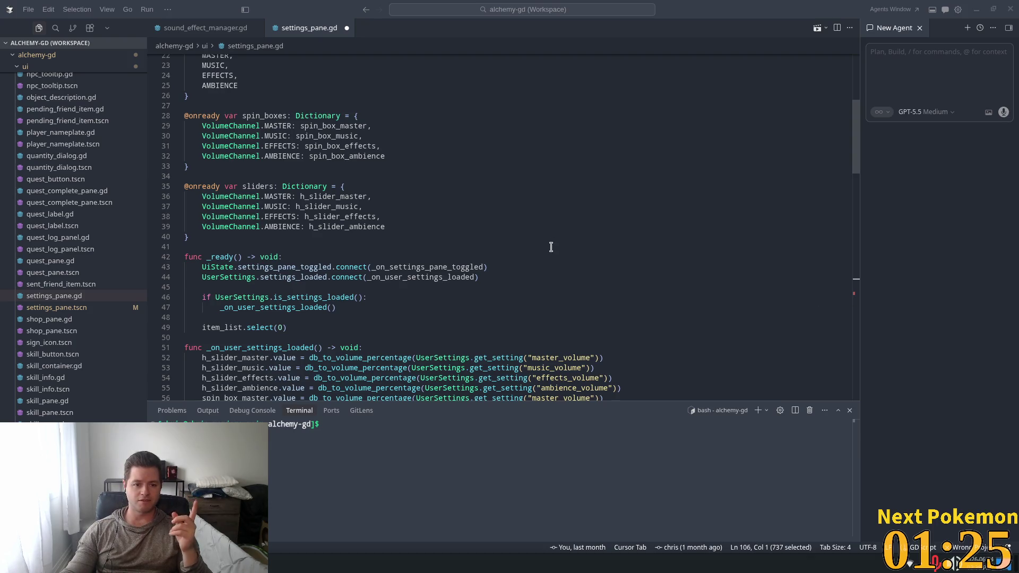
scroll(551, 247, up, 7)
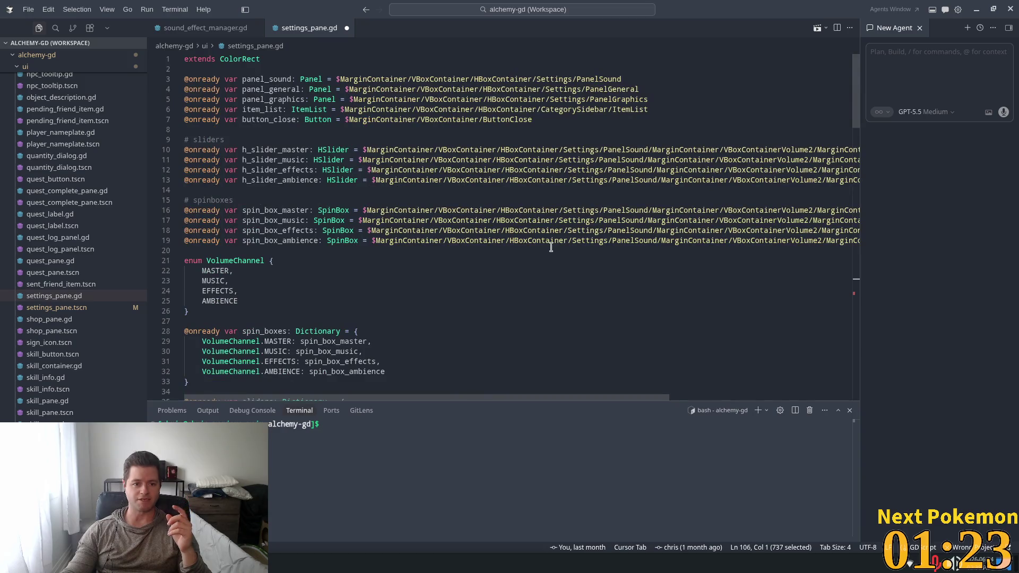
scroll(551, 247, down, 10)
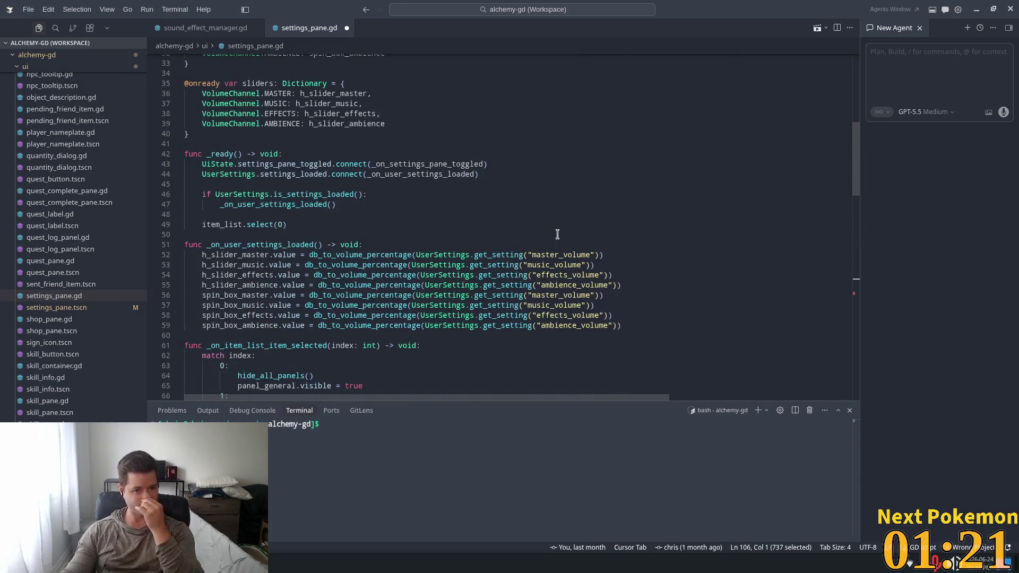
scroll(557, 234, up, 10)
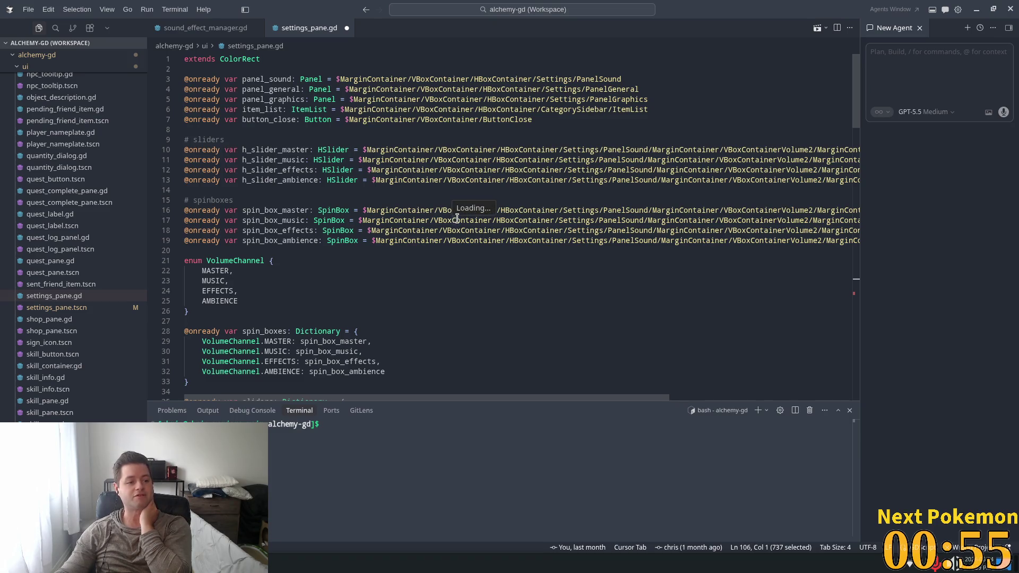
scroll(485, 201, down, 6)
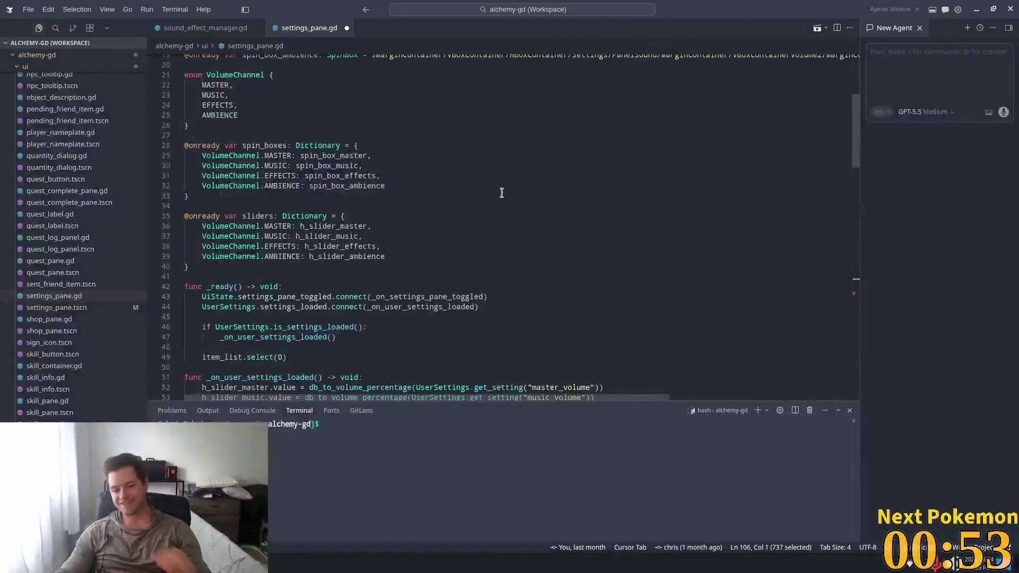
scroll(502, 193, down, 15)
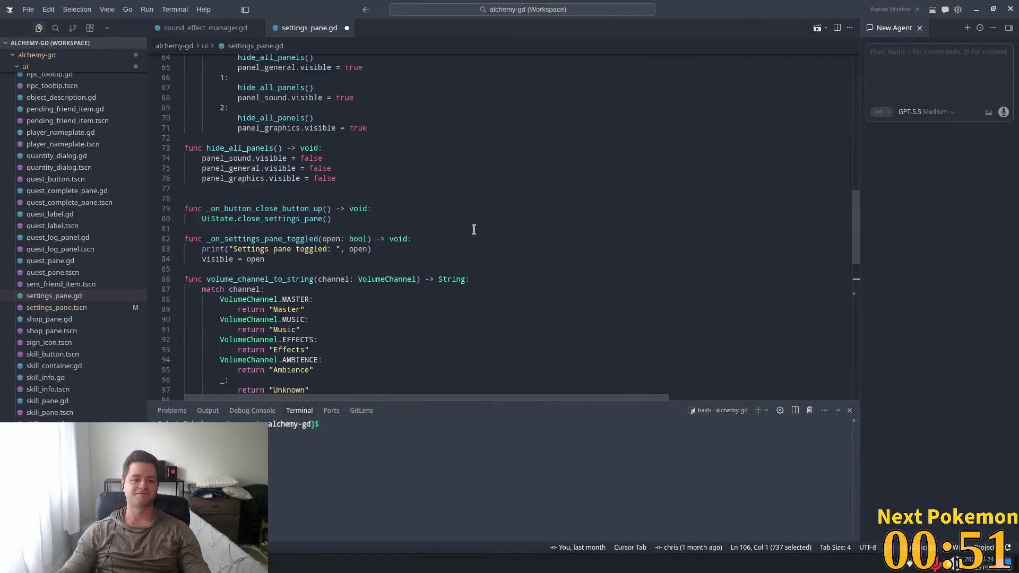
scroll(472, 231, down, 14)
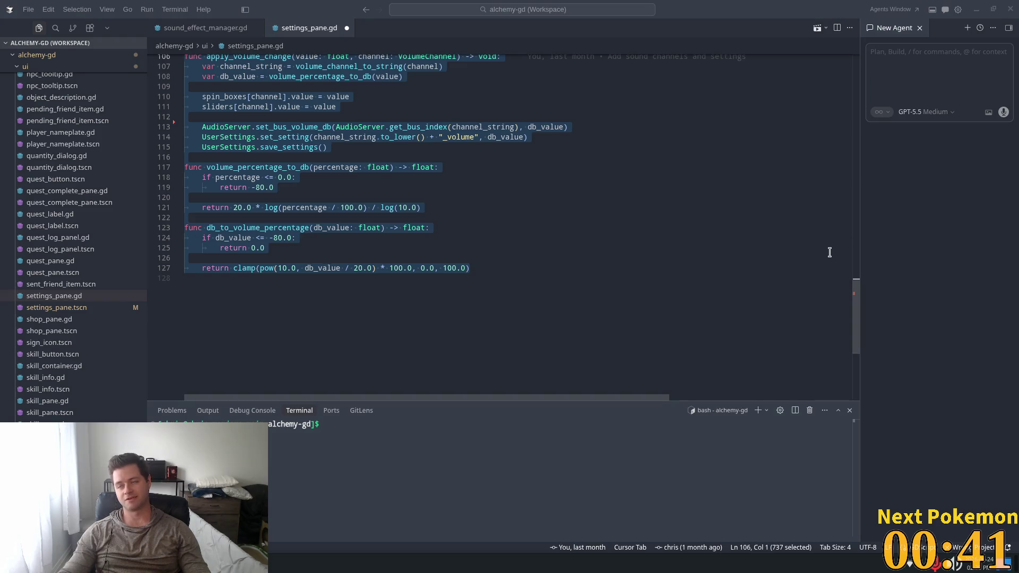
scroll(455, 218, down, 5)
scroll(454, 218, up, 17)
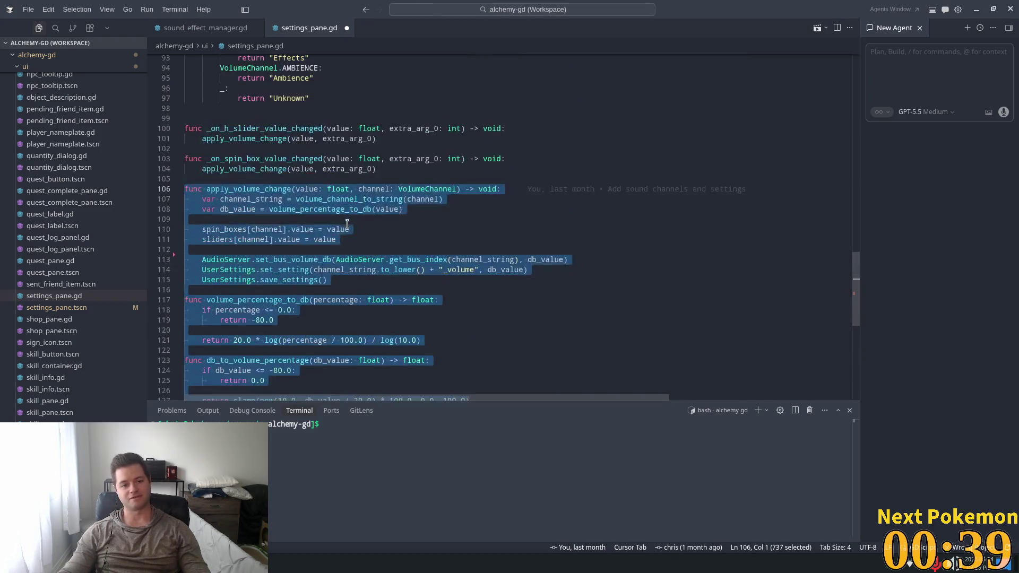
scroll(397, 86, up, 20)
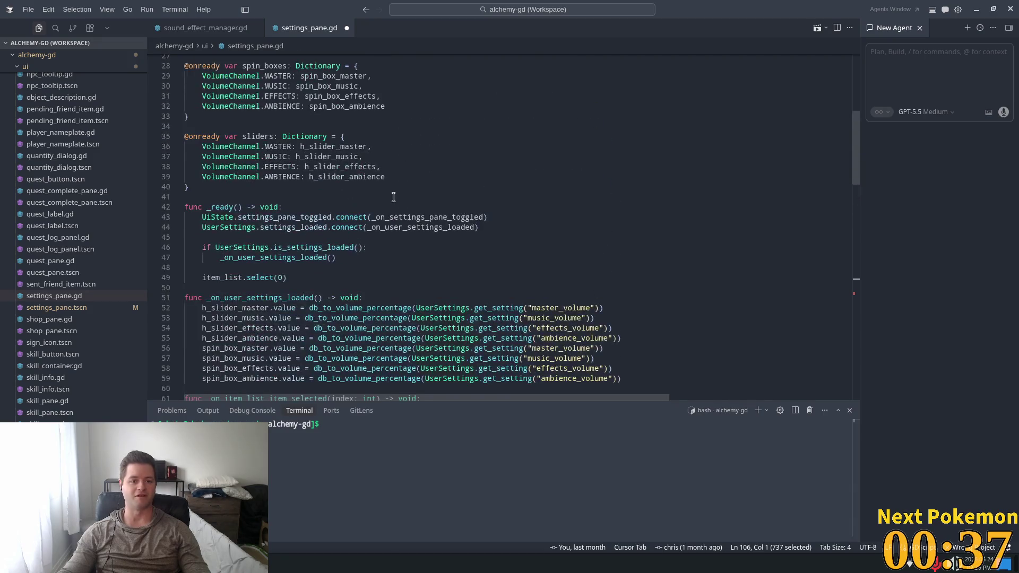
scroll(609, 221, down, 2)
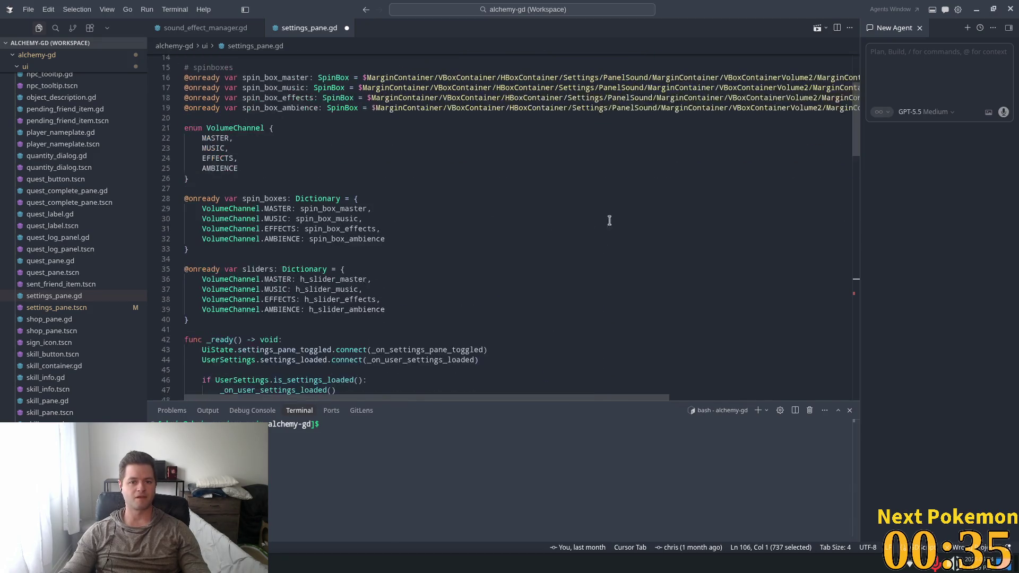
scroll(854, 155, down, 3)
scroll(854, 155, down, 20)
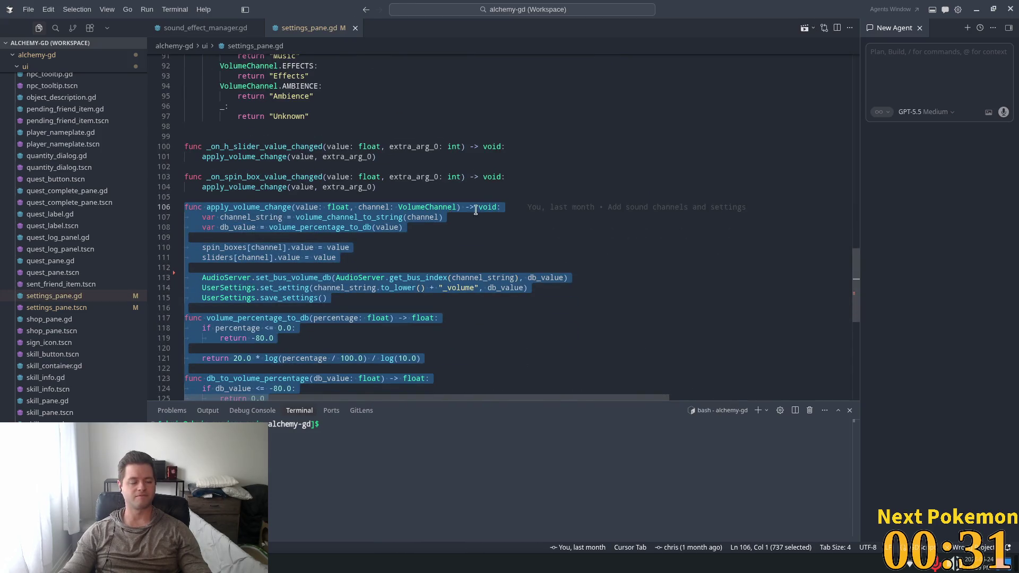
key(alt+Tab)
key(alt+Tab)
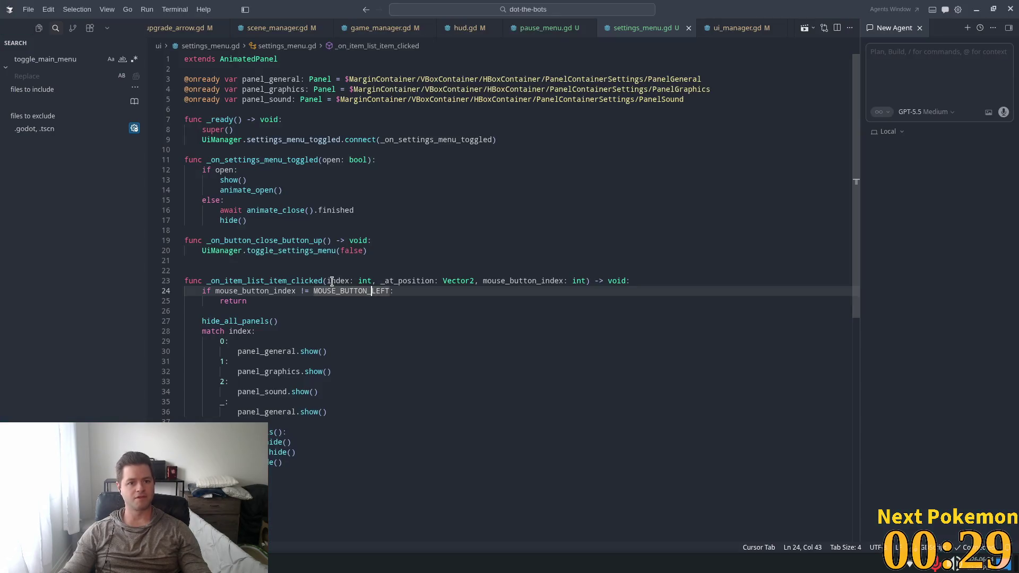
Paste the volume functions at the end of settings_menu.gd, then undo the paste and trailing lines
scroll(352, 357, down, 5)
click(356, 366)
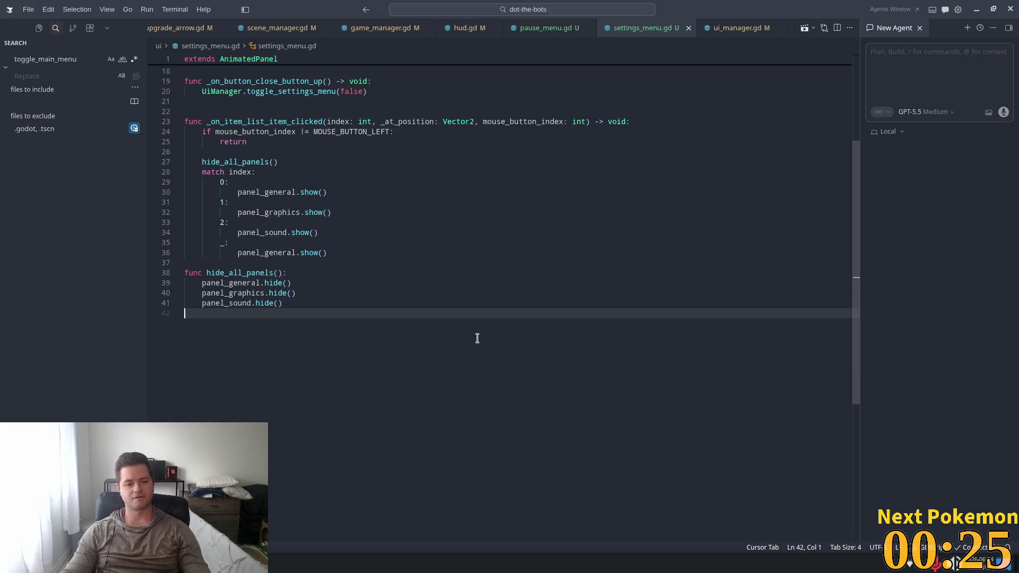
key(ctrl+v)
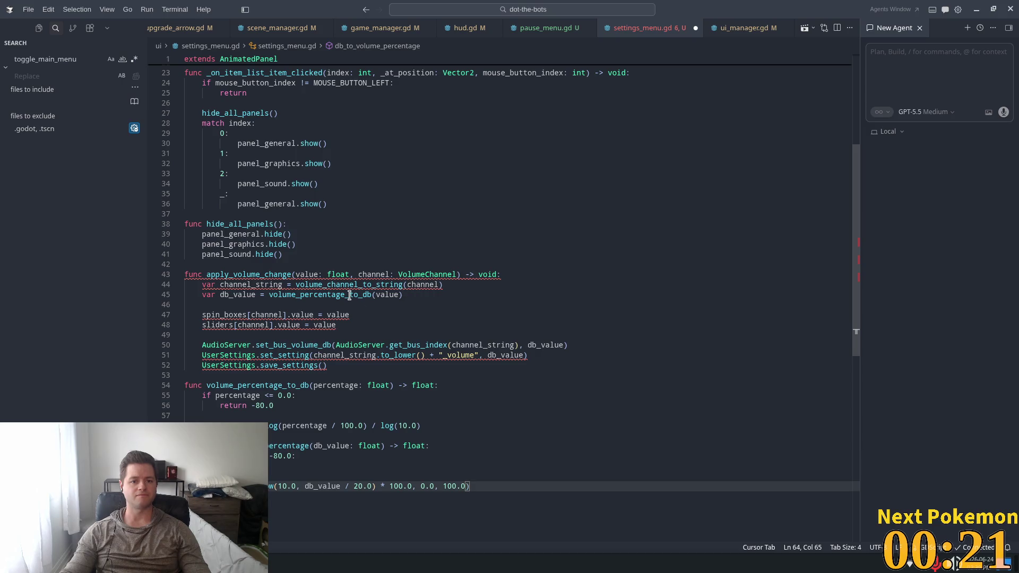
scroll(349, 295, up, 7)
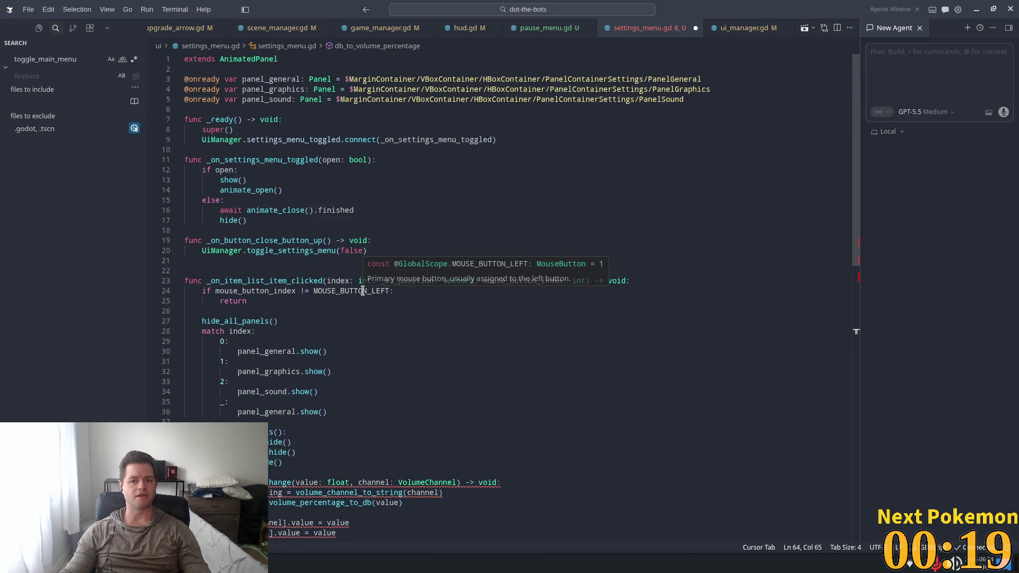
key(ctrl+z)
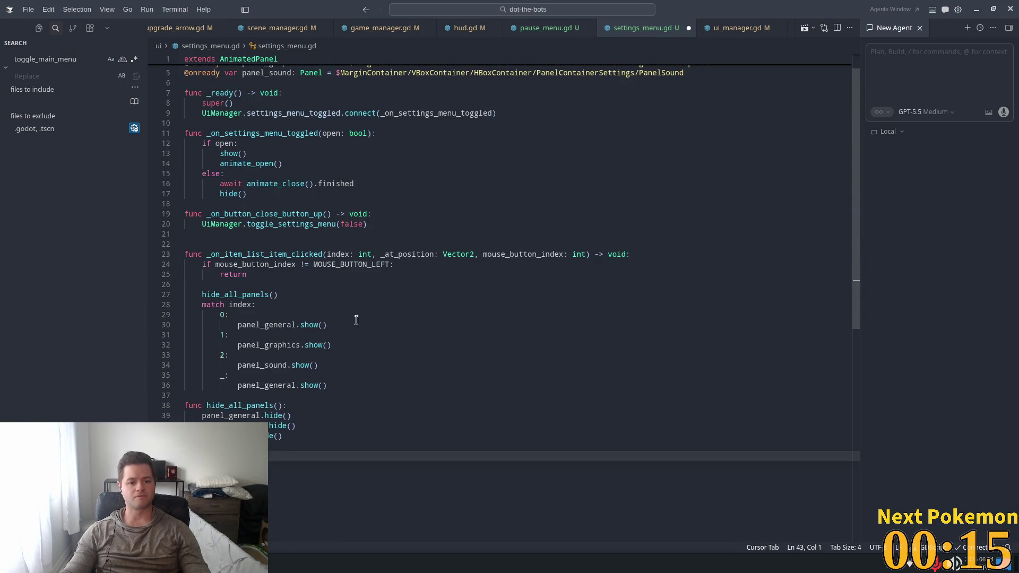
scroll(458, 329, down, 4)
key(ctrl+z)
key(ctrl+z)
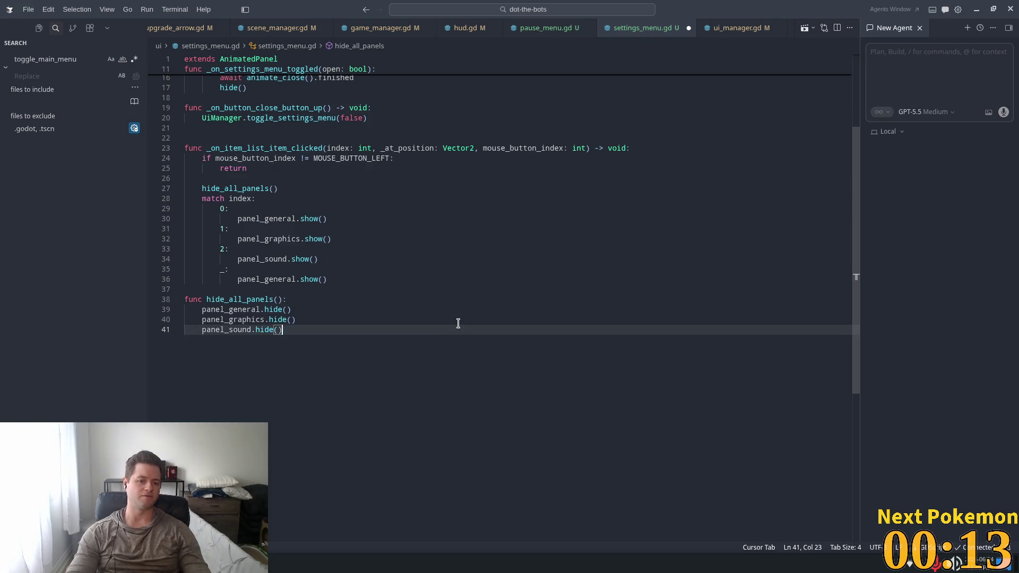
Open sound_settings.gd from the quick file search
key(ctrl+f)
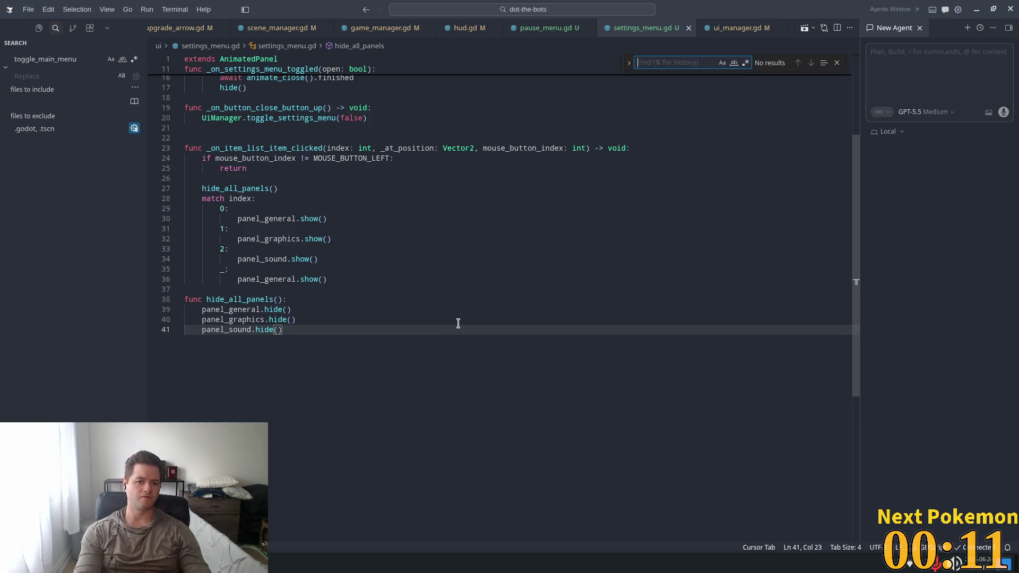
key(Escape)
key(ctrl+p)
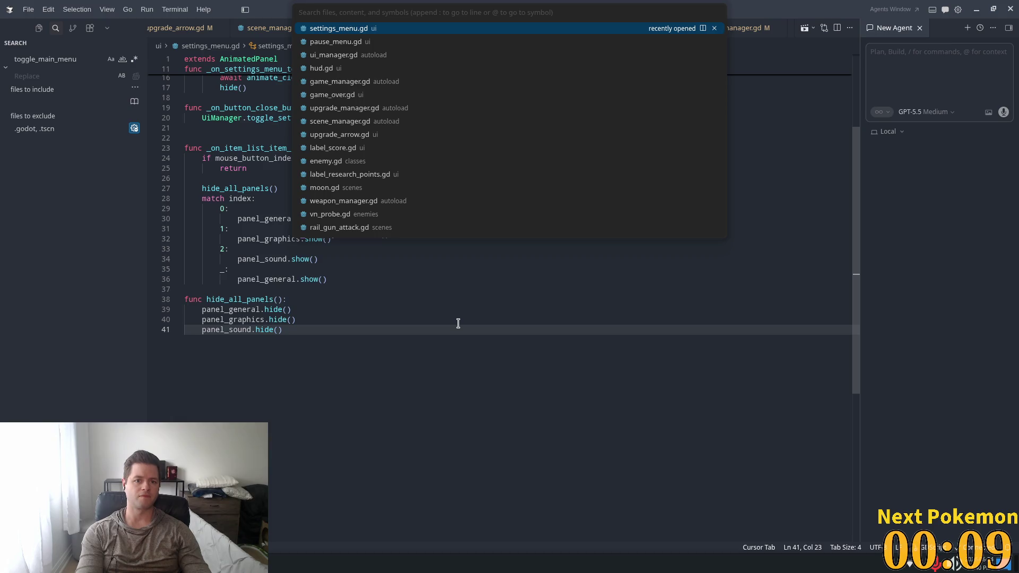
text(sound)
key(Return)
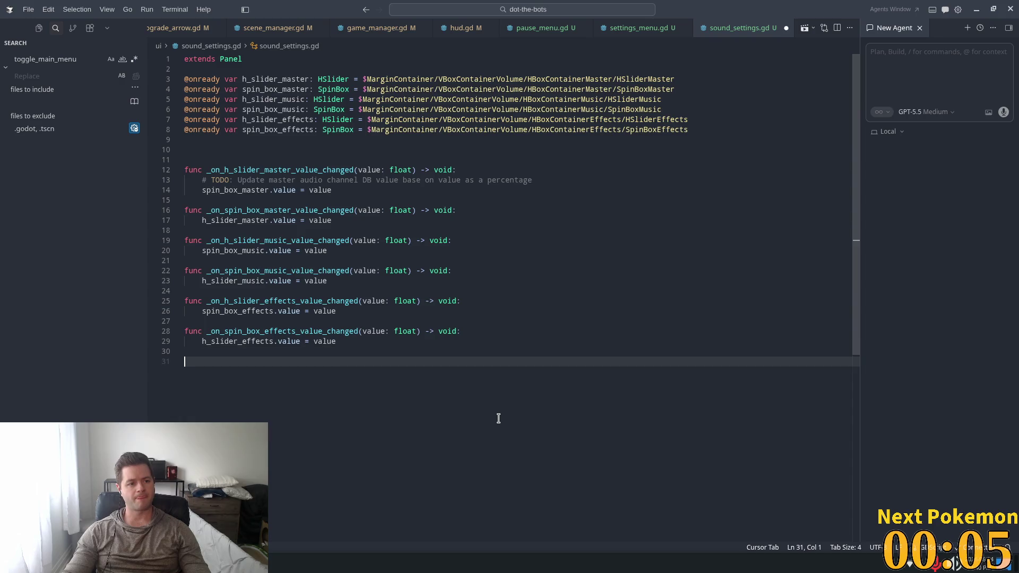
Accept the suggested apply_volume_change code and change its channel parameter type to String
key(Tab)
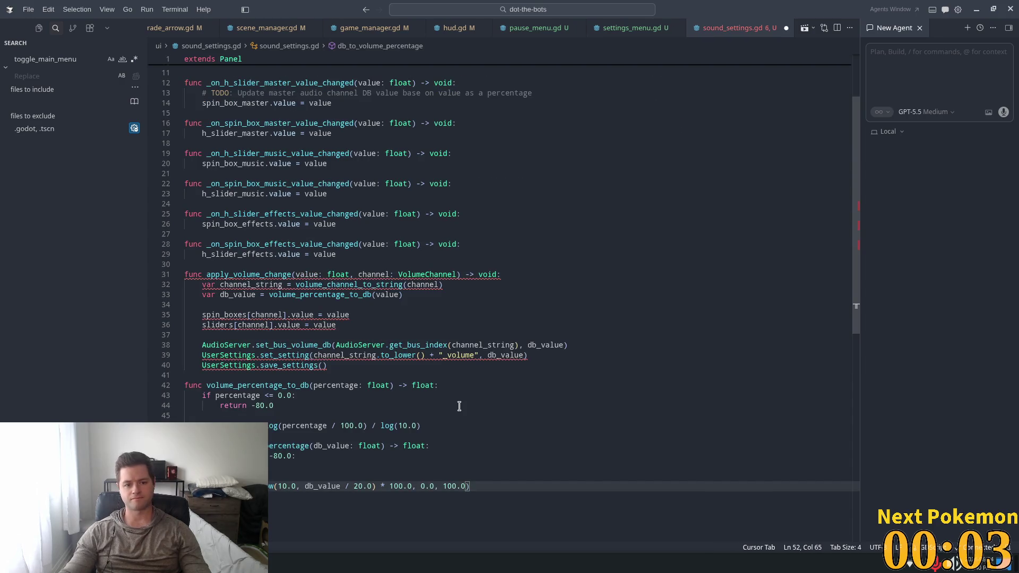
double_click(225, 275)
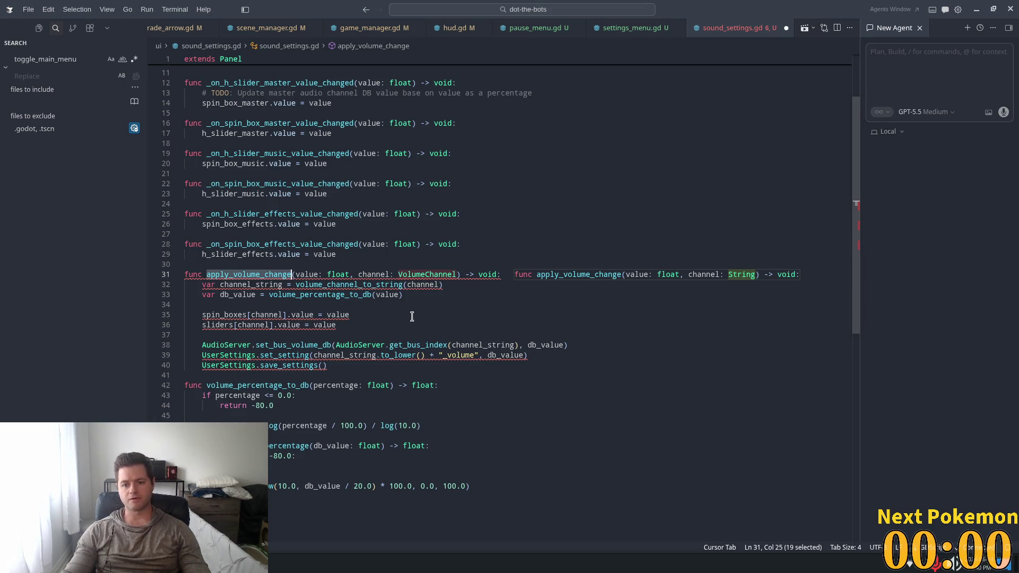
double_click(430, 275)
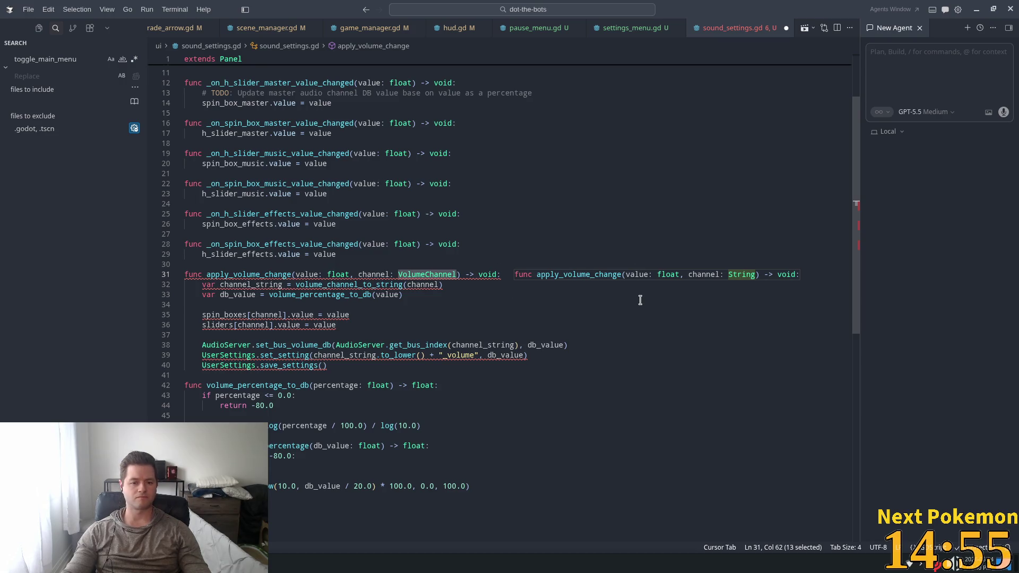
text(Stri)
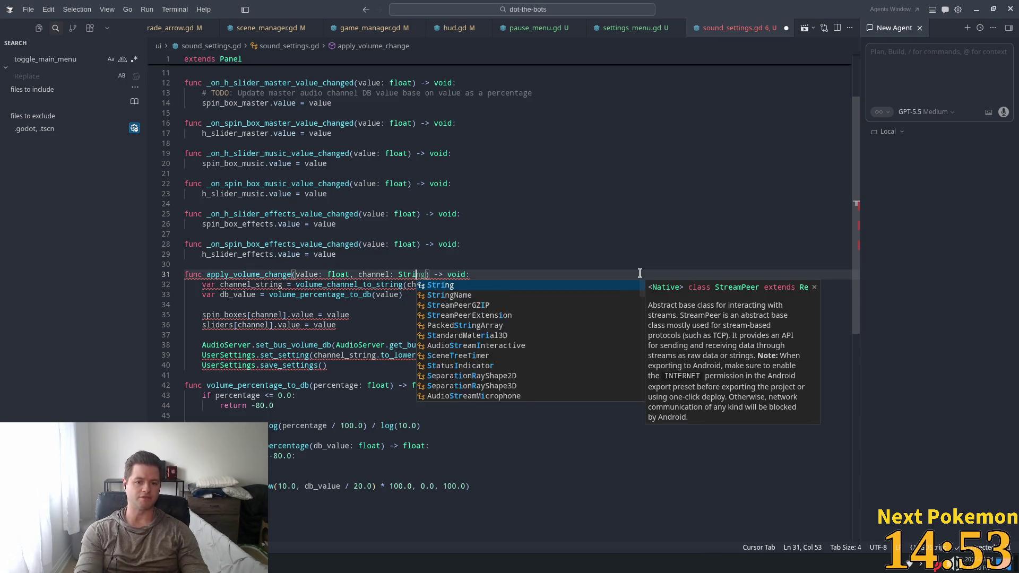
text(ng)
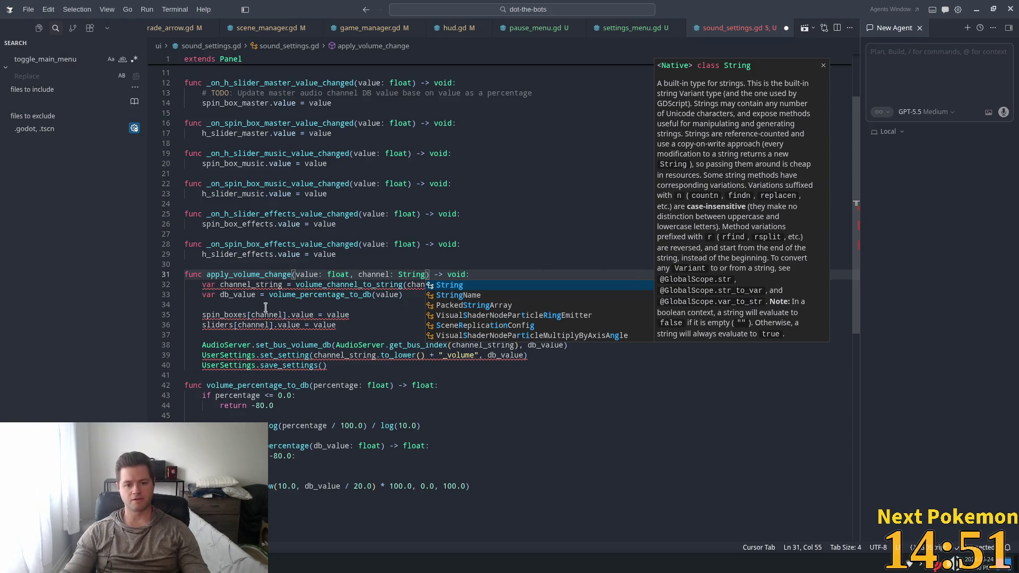
click(344, 284)
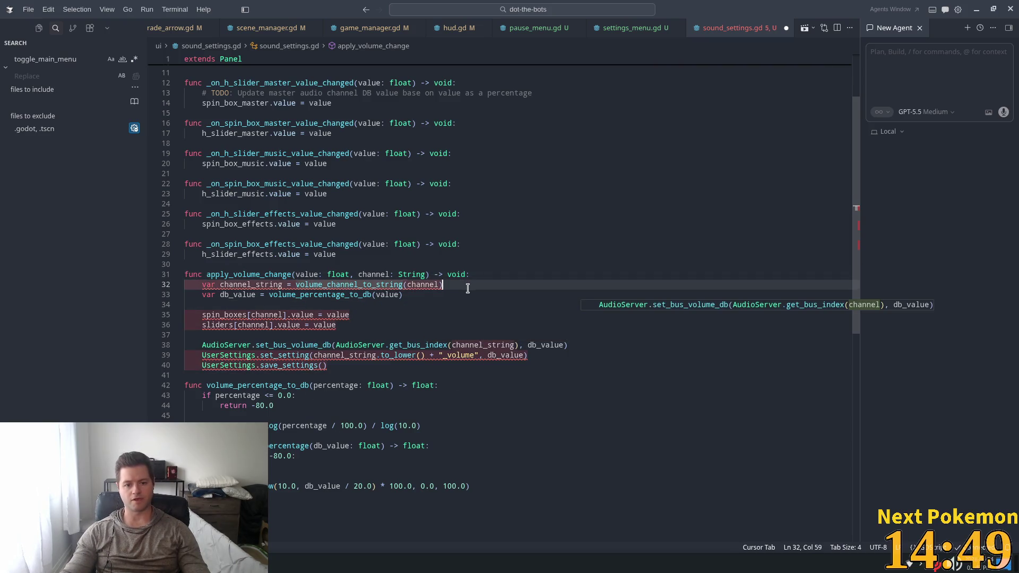
Delete the channel_string line and use channel directly in the bus calls
click(279, 285)
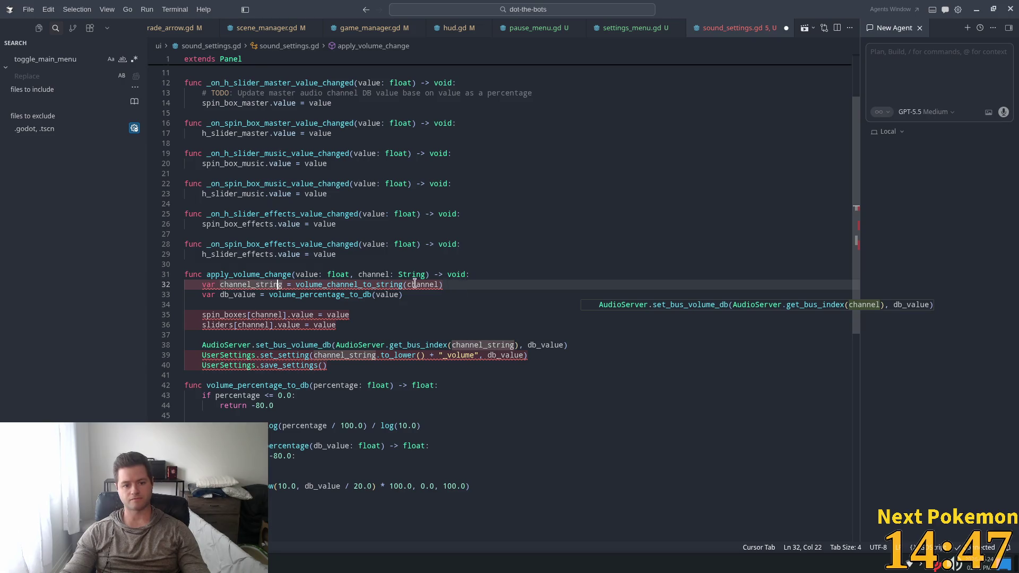
triple_click(415, 284)
key(BackSpace)
key(BackSpace)
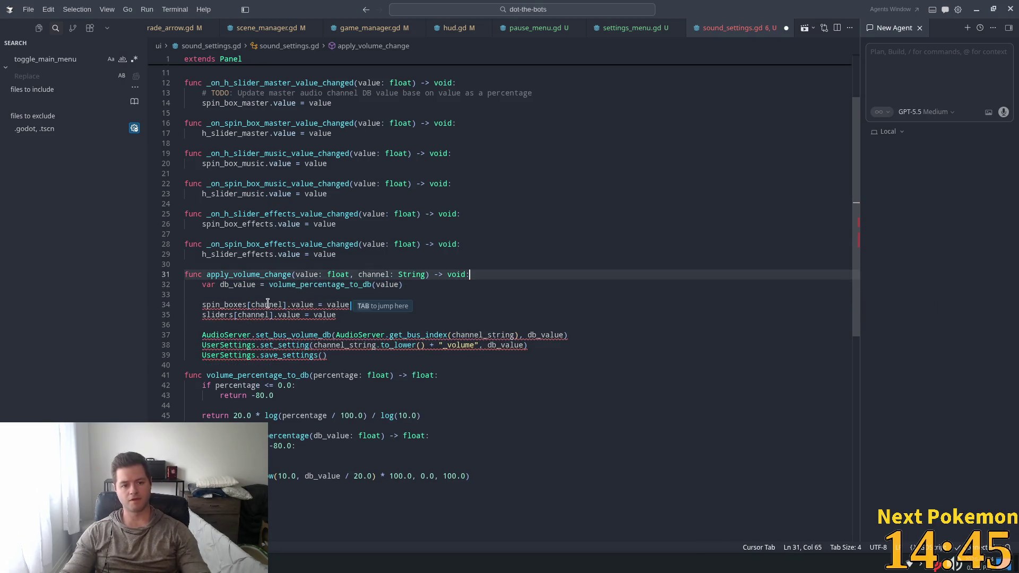
double_click(505, 335)
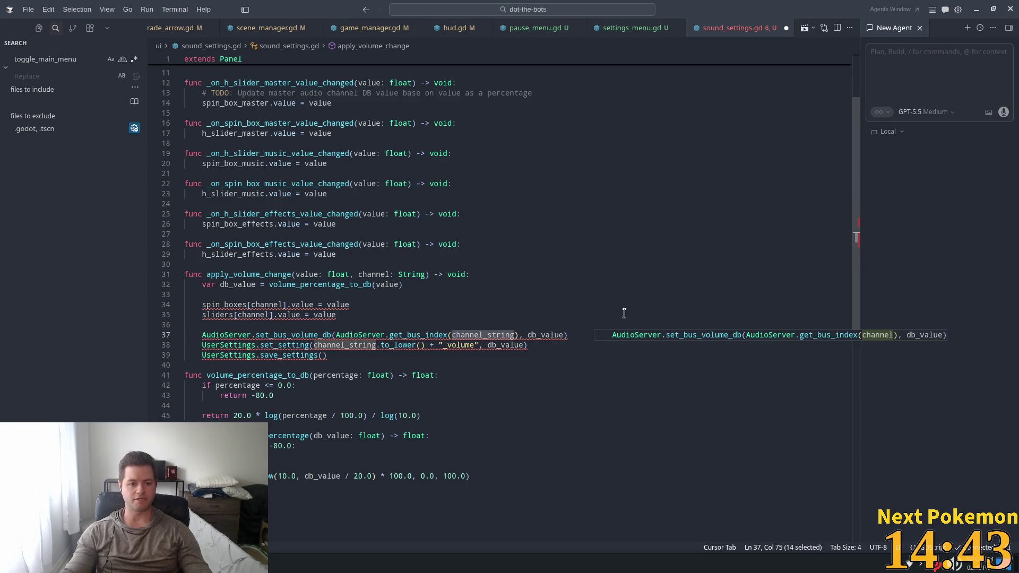
text(channel)
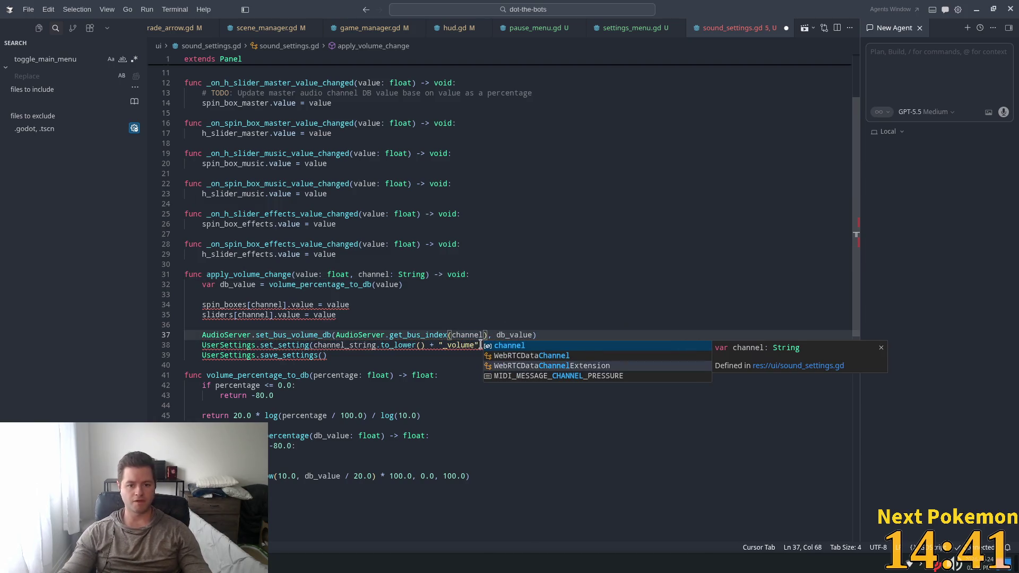
double_click(467, 335)
key(ctrl+c)
double_click(345, 345)
key(ctrl+v)
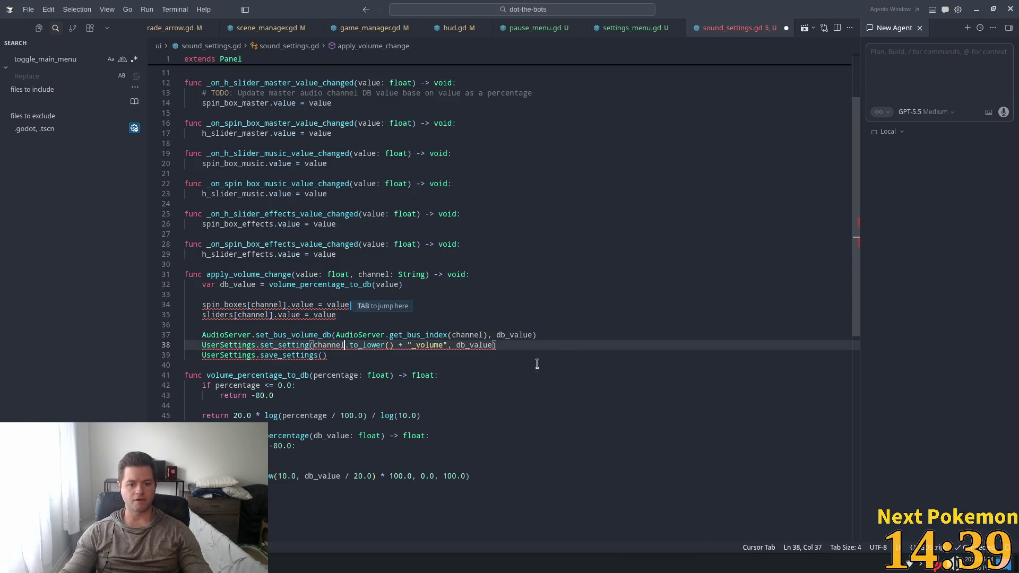
Comment out the UserSettings saving lines 38–39
click(349, 284)
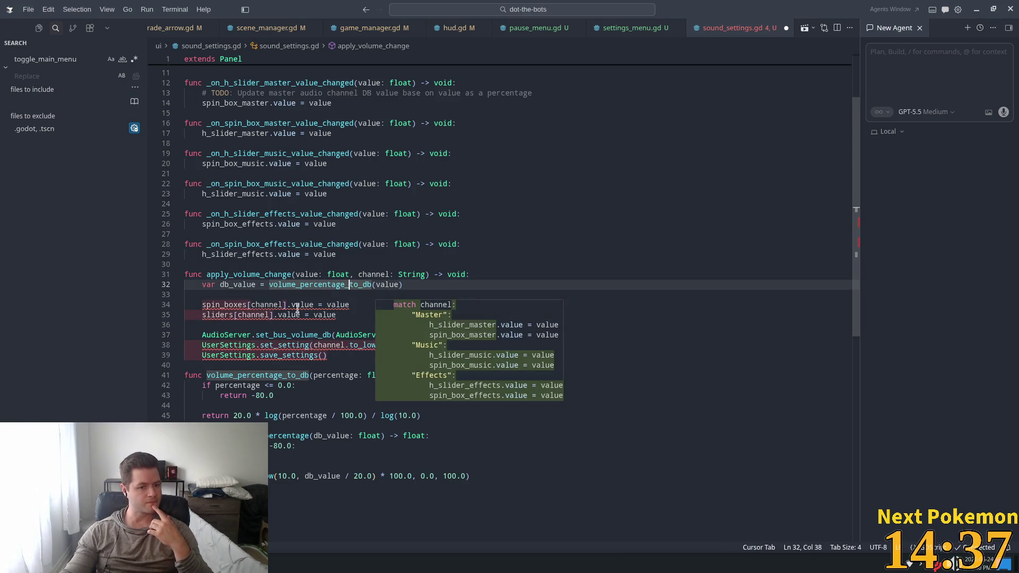
click(314, 364)
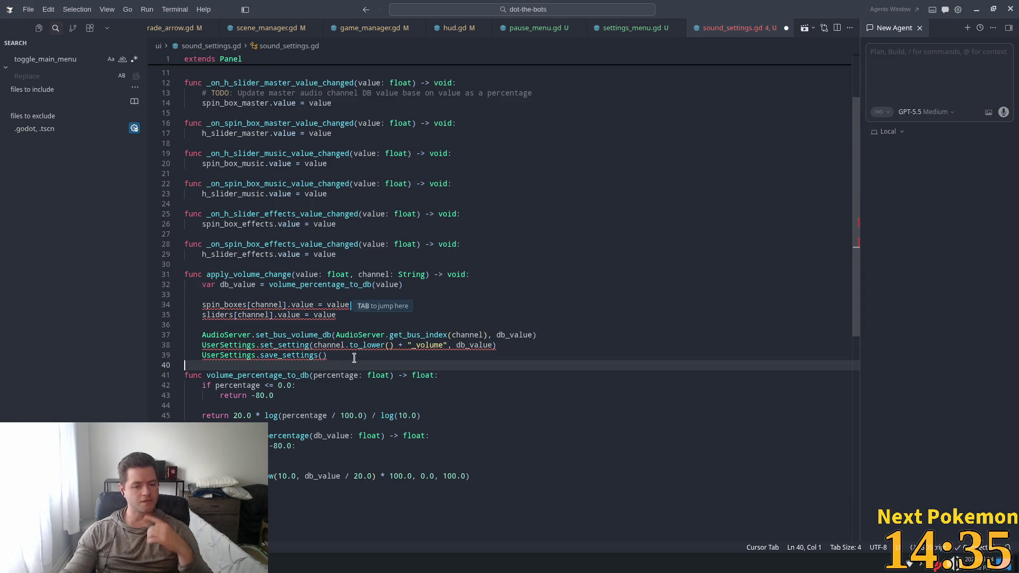
drag(354, 358, 202, 345)
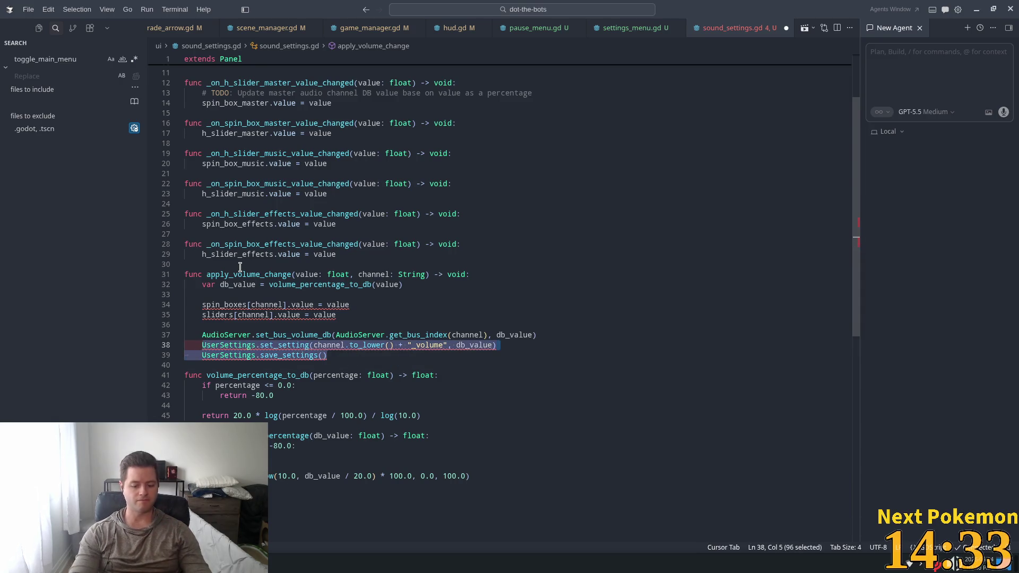
key(ctrl+slash)
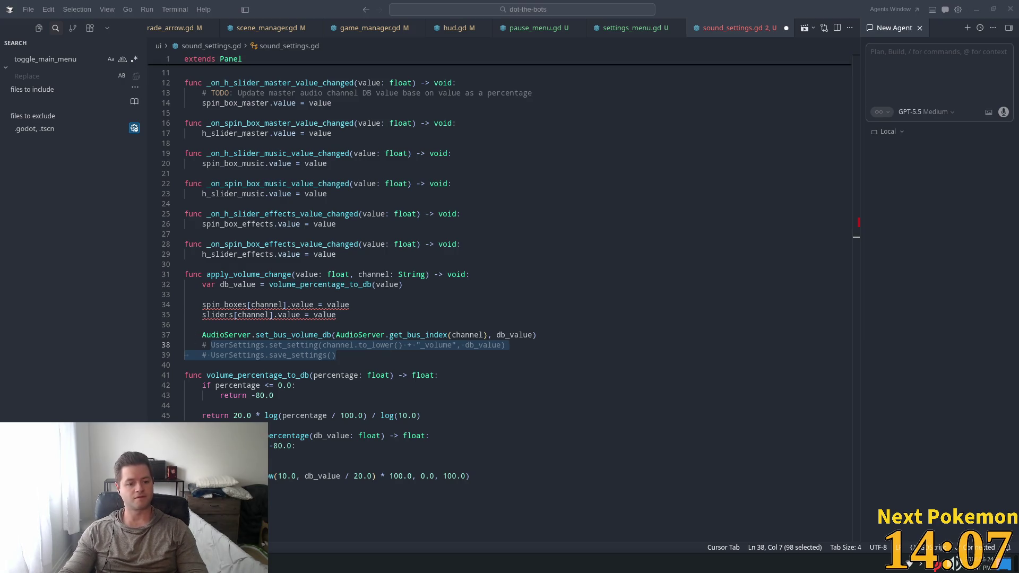
key(alt+Tab)
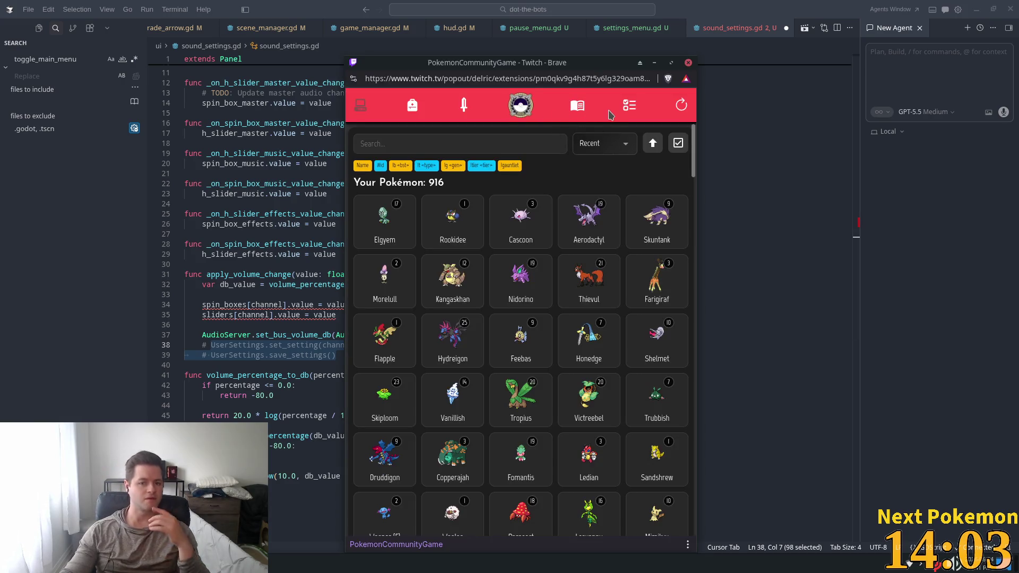
Glance at the missions, then sort the Pokémon collection by Base stats and browse it
click(629, 105)
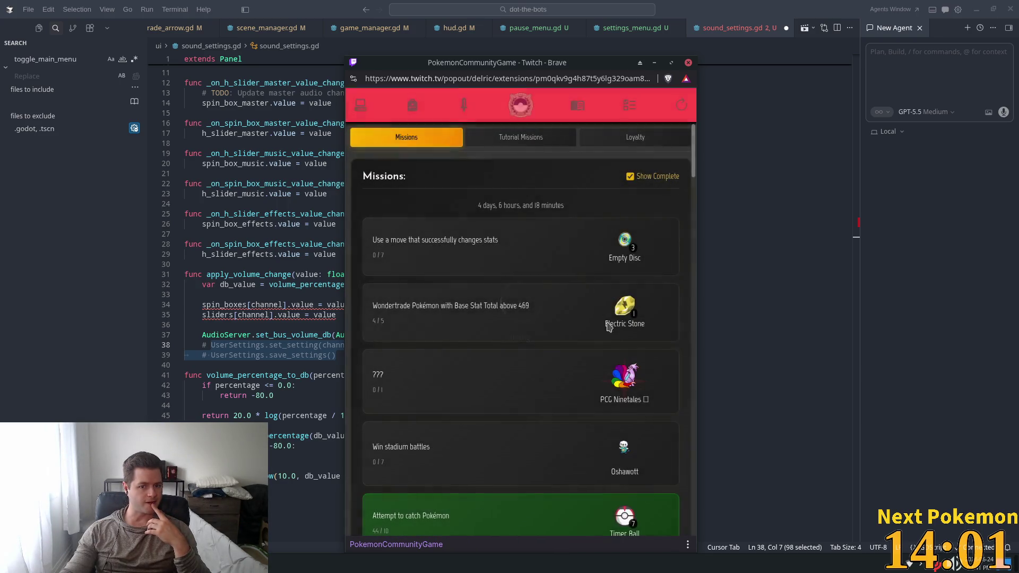
click(360, 106)
click(612, 148)
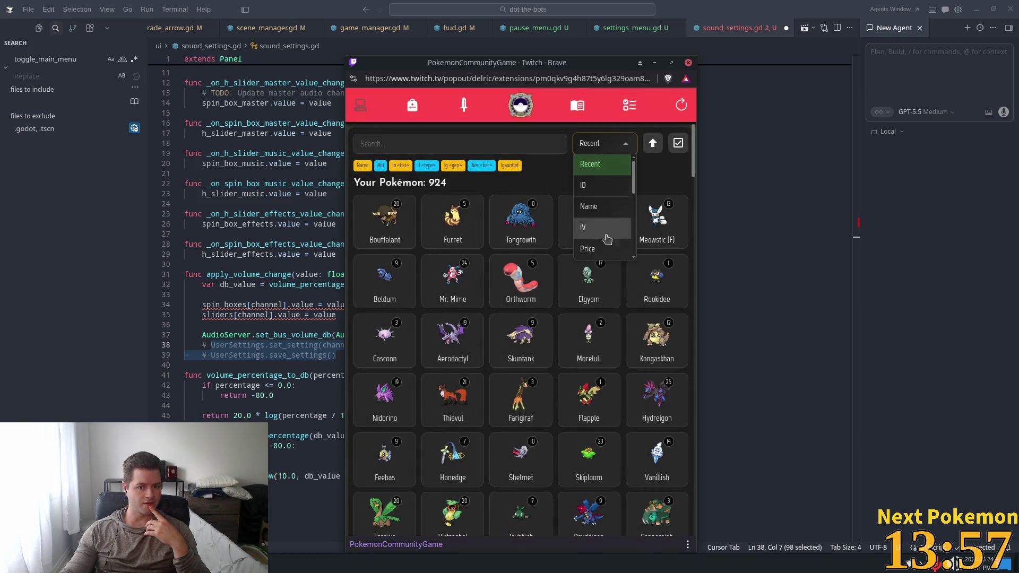
scroll(630, 214, down, 3)
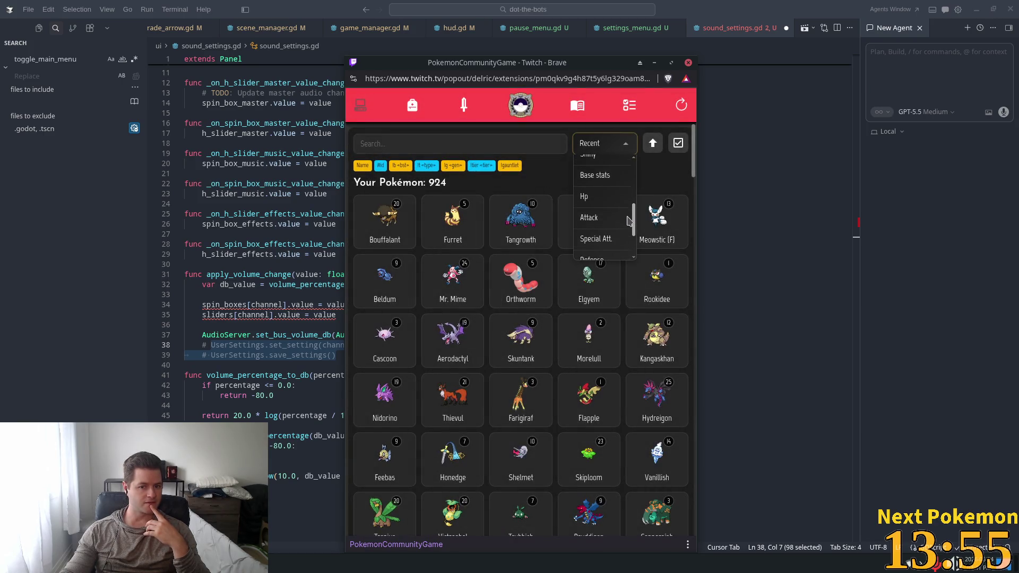
click(595, 194)
drag(692, 157, 699, 260)
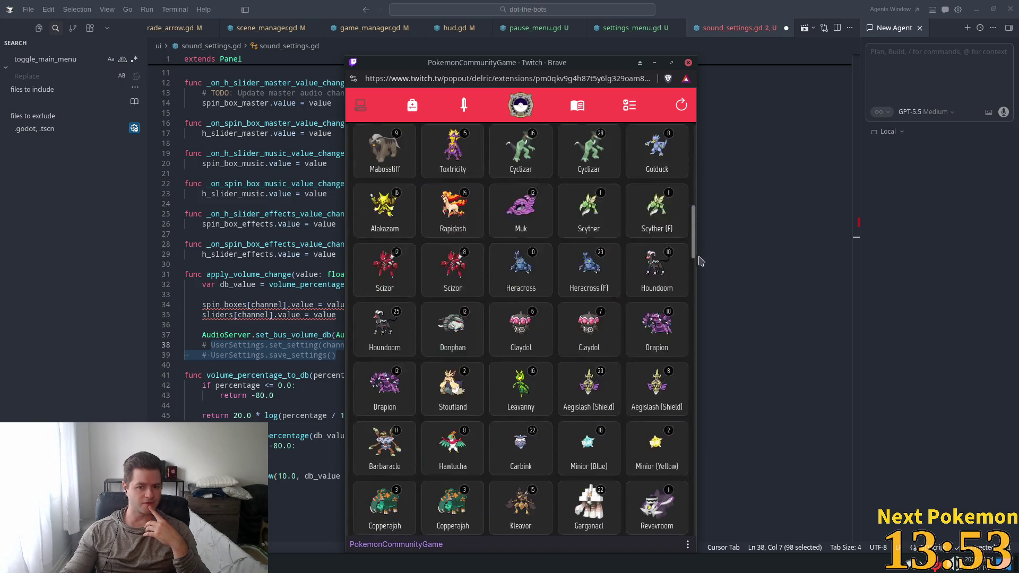
scroll(695, 272, down, 5)
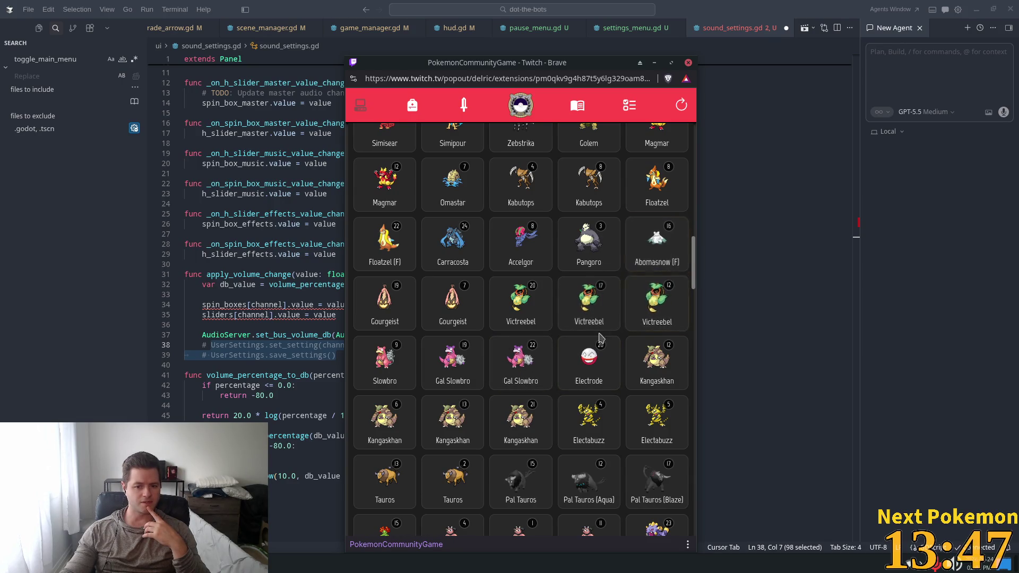
scroll(689, 298, down, 8)
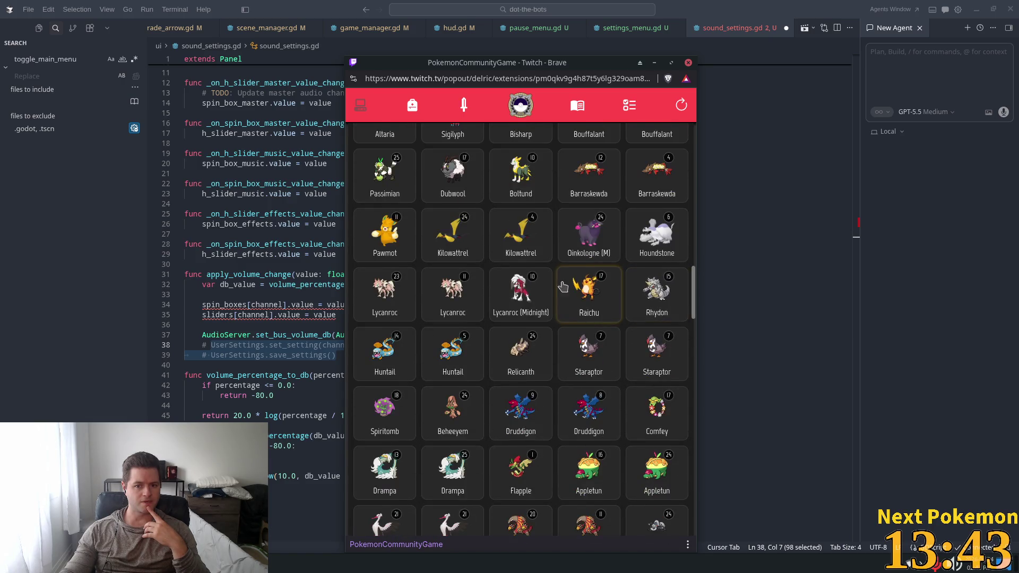
scroll(557, 285, up, 1)
scroll(556, 286, up, 2)
Wonder-trade the level-12 Barraskewda, receiving a Kilowattrel
click(656, 367)
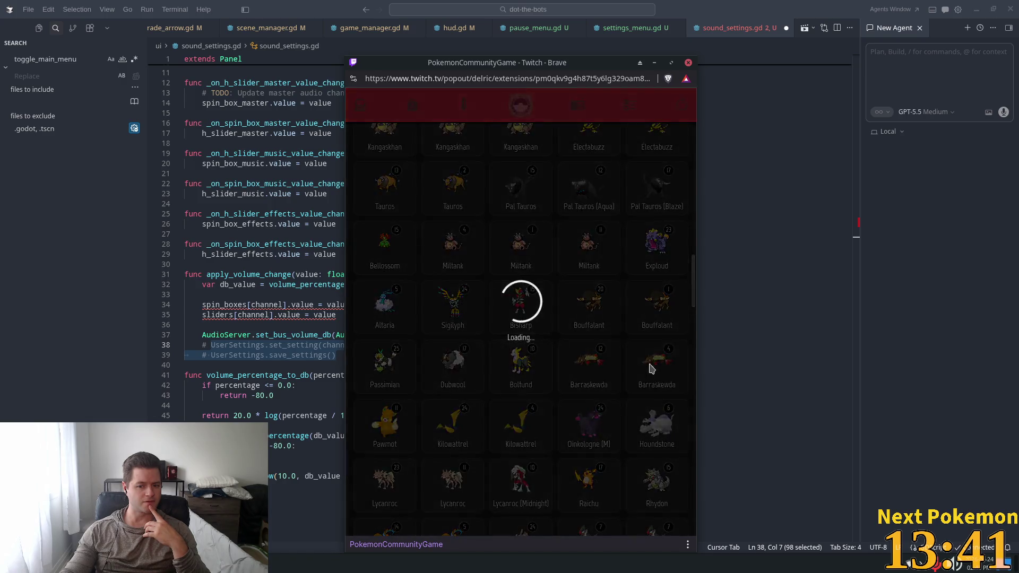
click(501, 271)
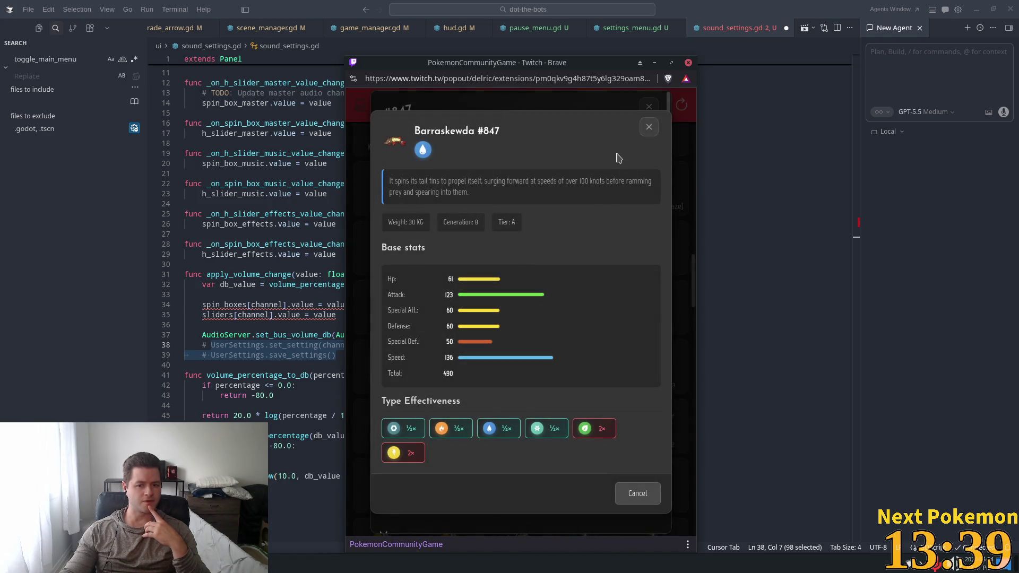
click(649, 130)
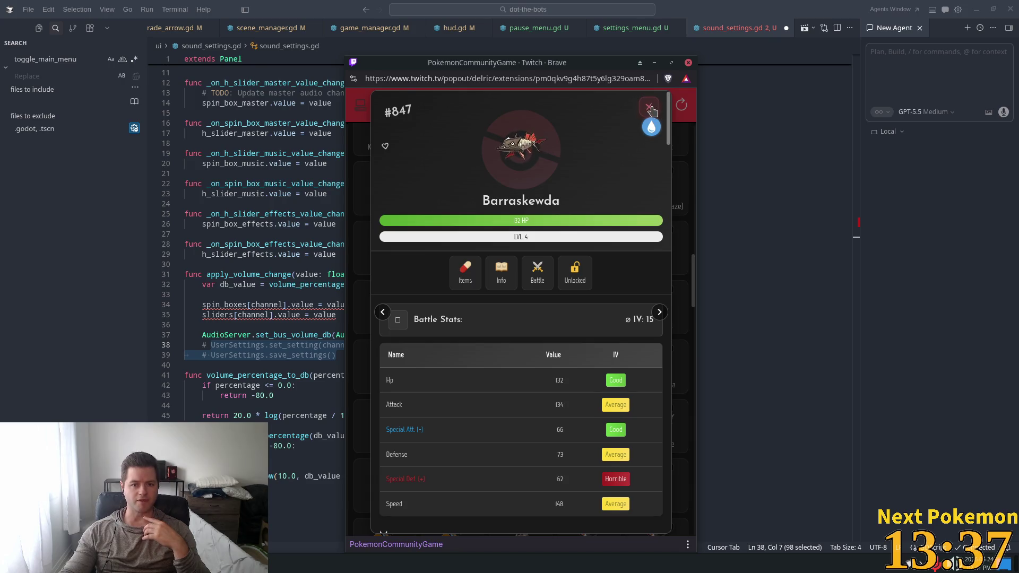
click(651, 107)
click(589, 366)
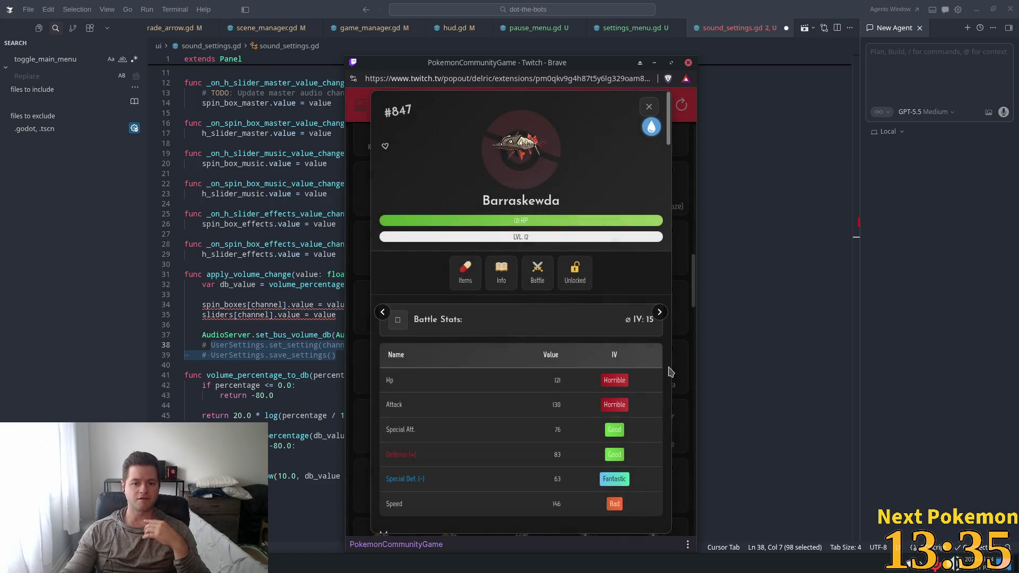
scroll(523, 465, down, 5)
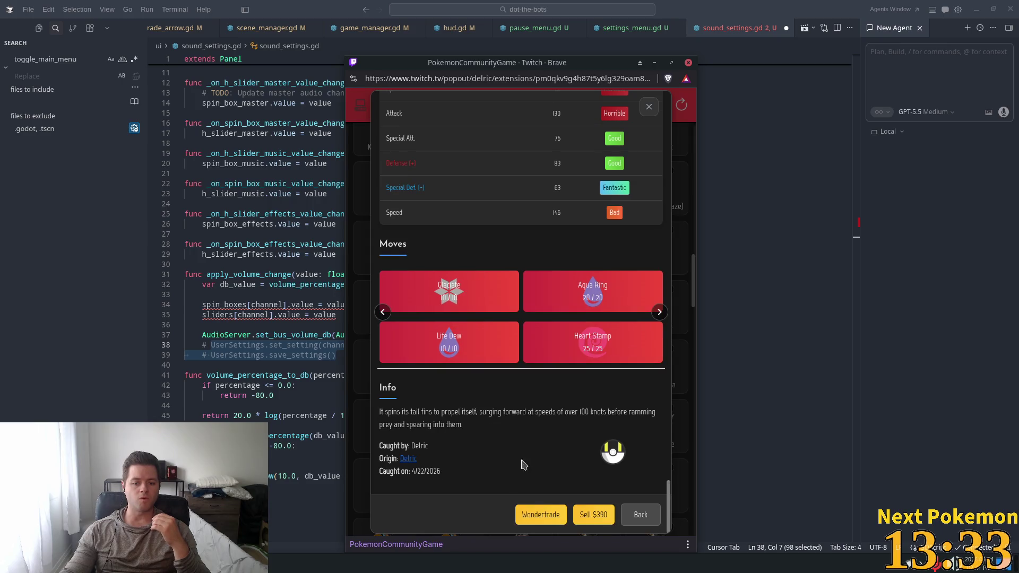
click(538, 512)
click(524, 329)
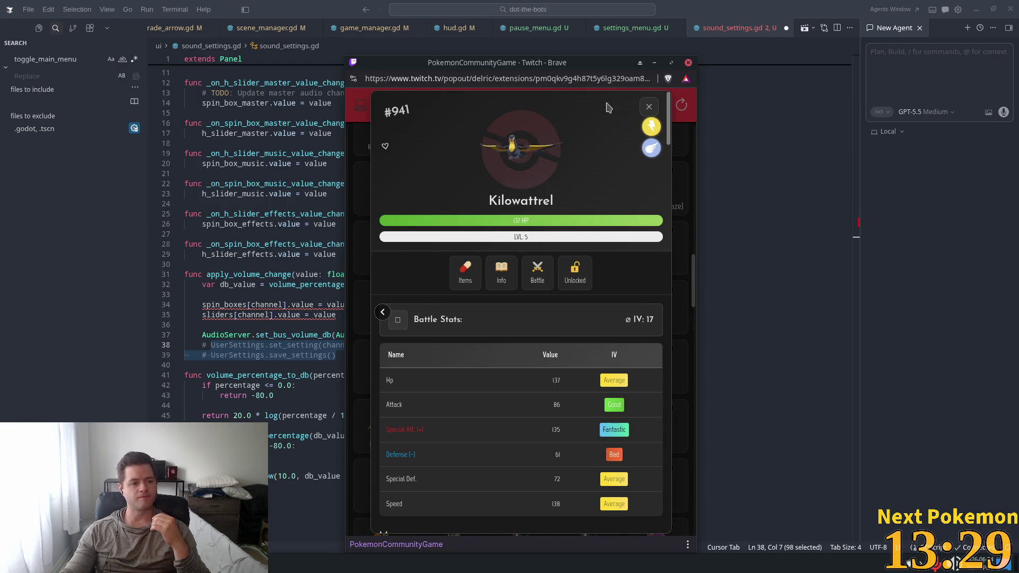
click(655, 108)
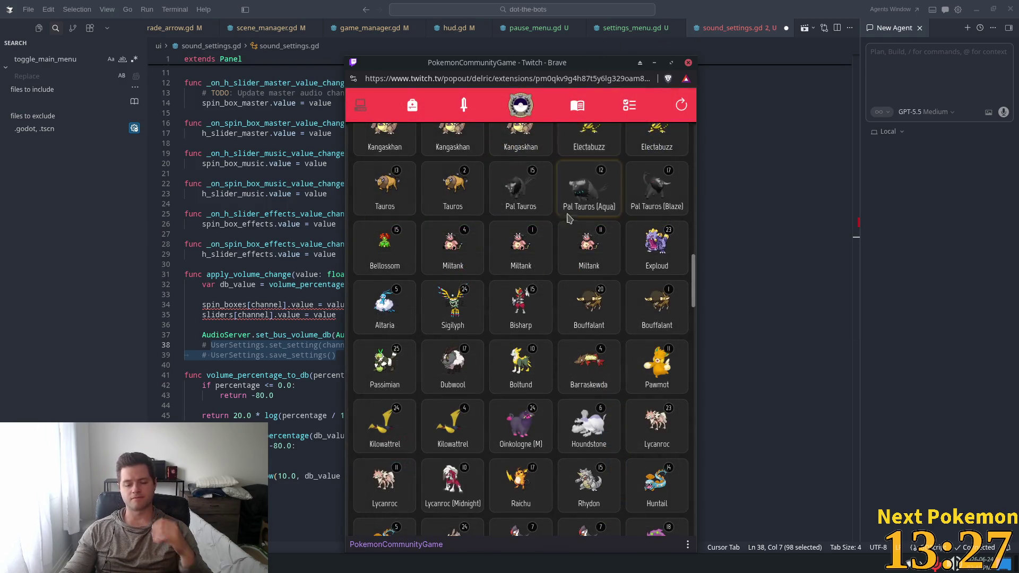
Scroll through the missions list, then return to sound_settings.gd in Cursor
click(629, 106)
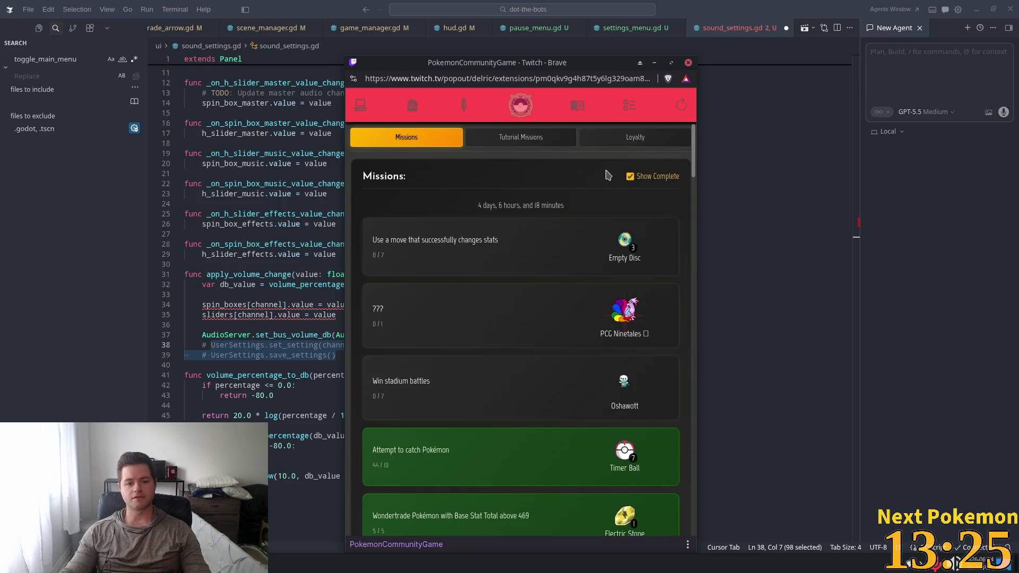
scroll(552, 207, down, 5)
scroll(552, 207, up, 4)
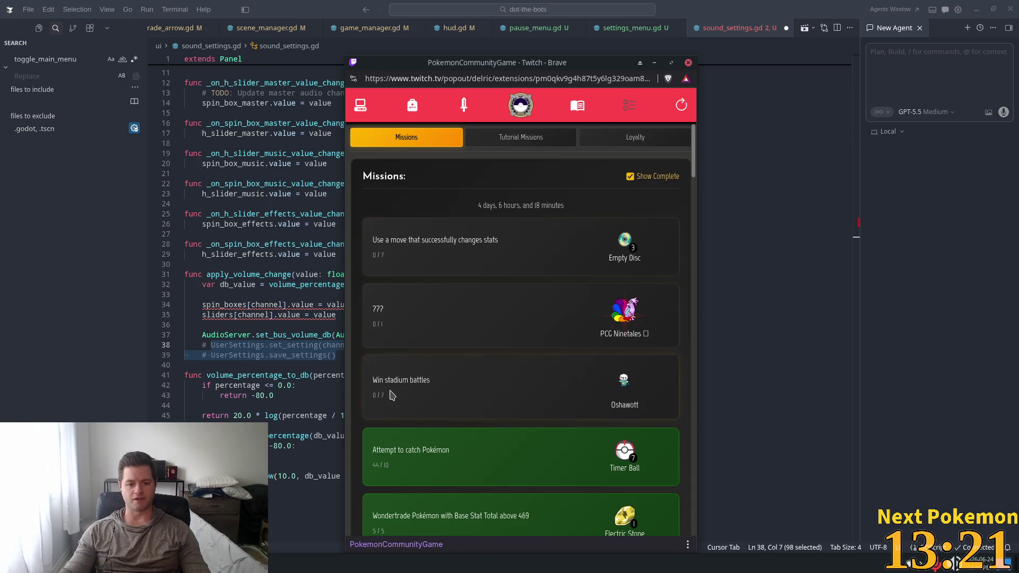
scroll(520, 371, down, 3)
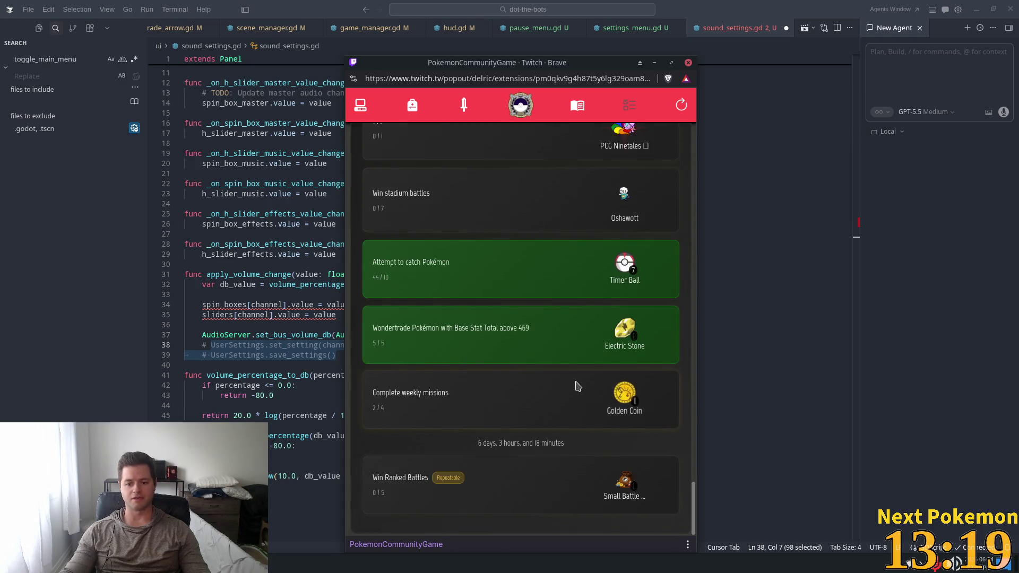
click(810, 69)
click(505, 282)
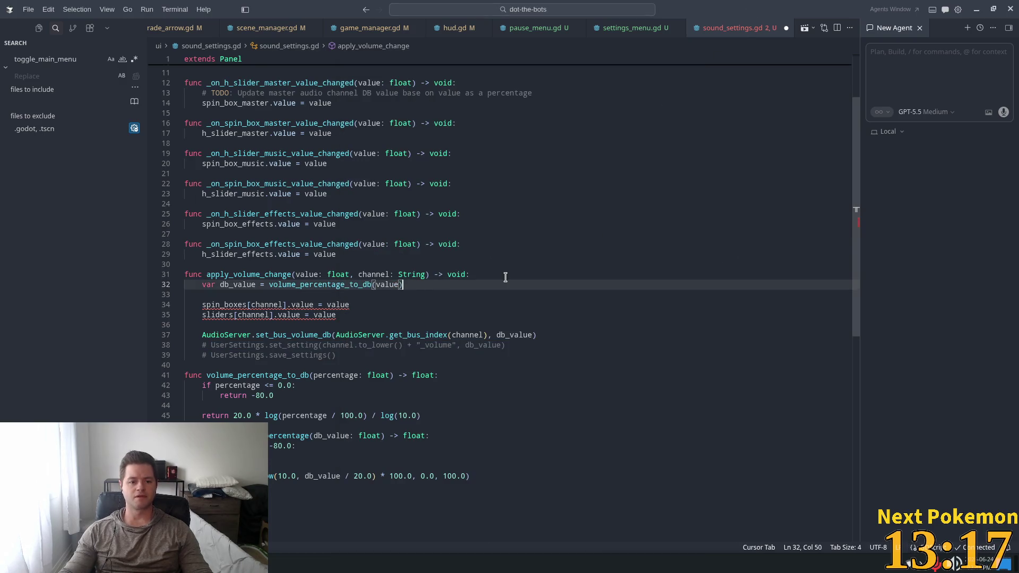
Delete the spin box and slider assignment lines from apply_volume_change
click(241, 294)
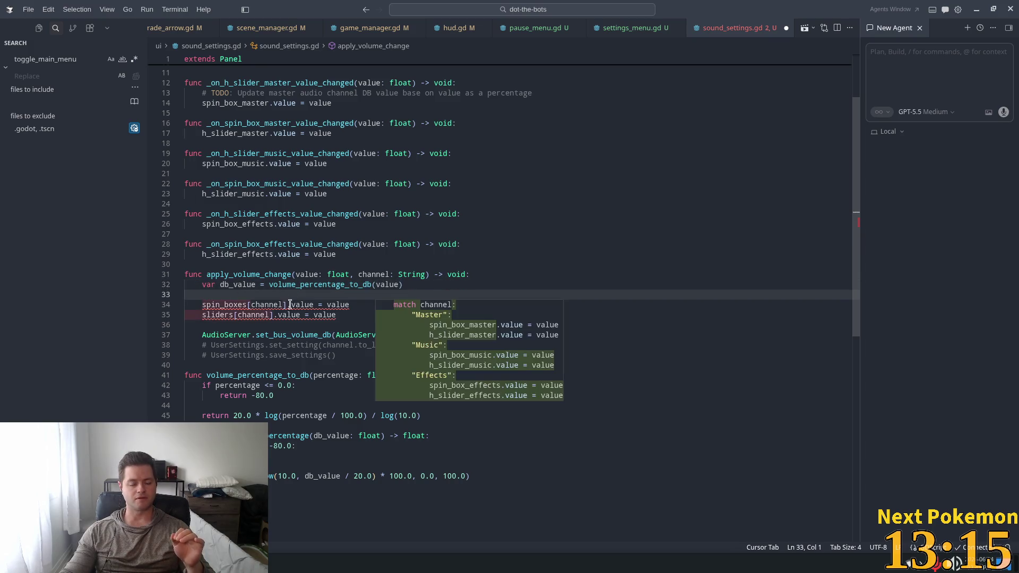
scroll(244, 308, up, 1)
key(Down)
key(Down)
key(Down)
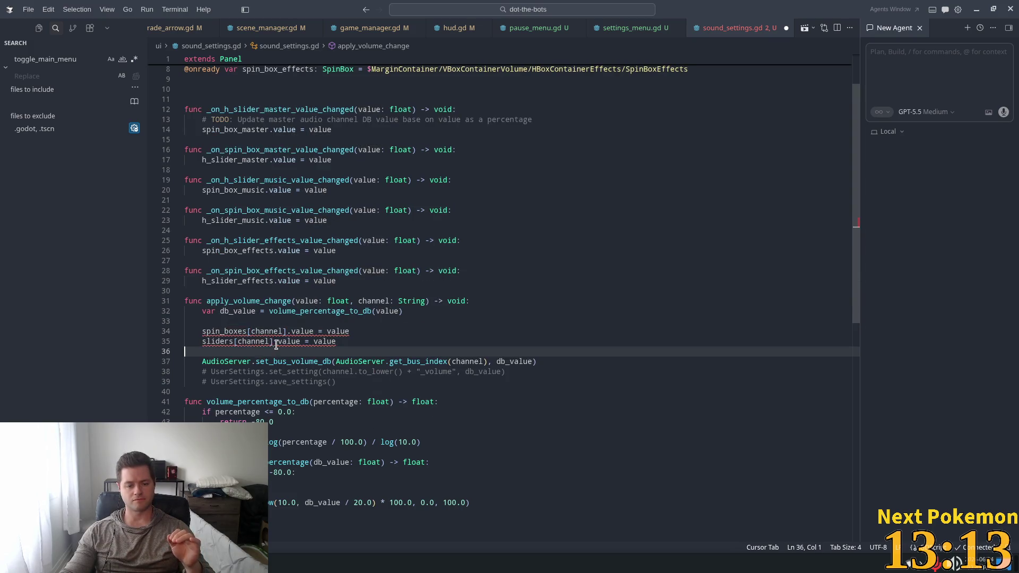
mouse_move(340, 341)
mouse_down()
mouse_move(260, 341)
mouse_move(184, 322)
mouse_up()
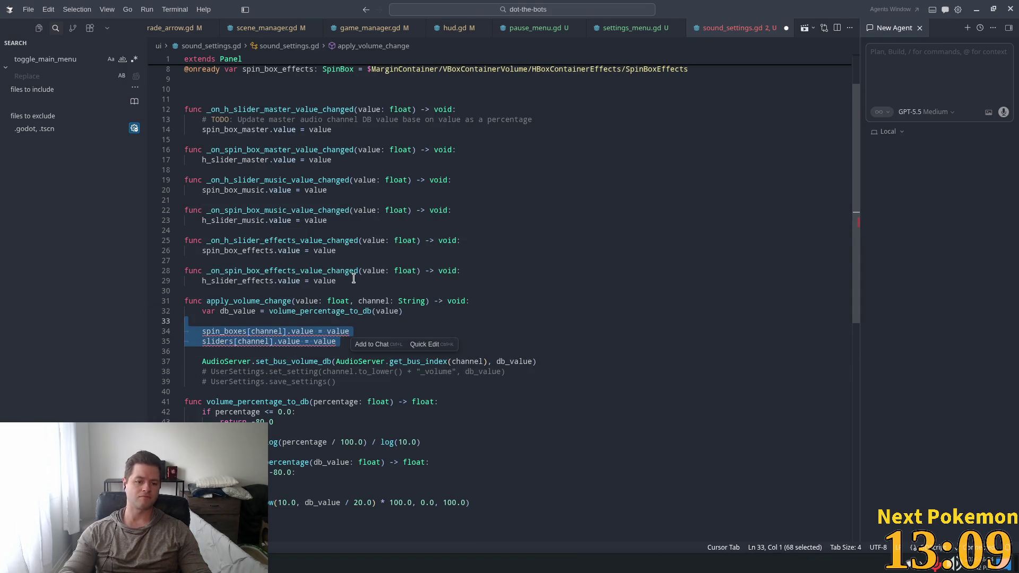
key(Delete)
key(Delete)
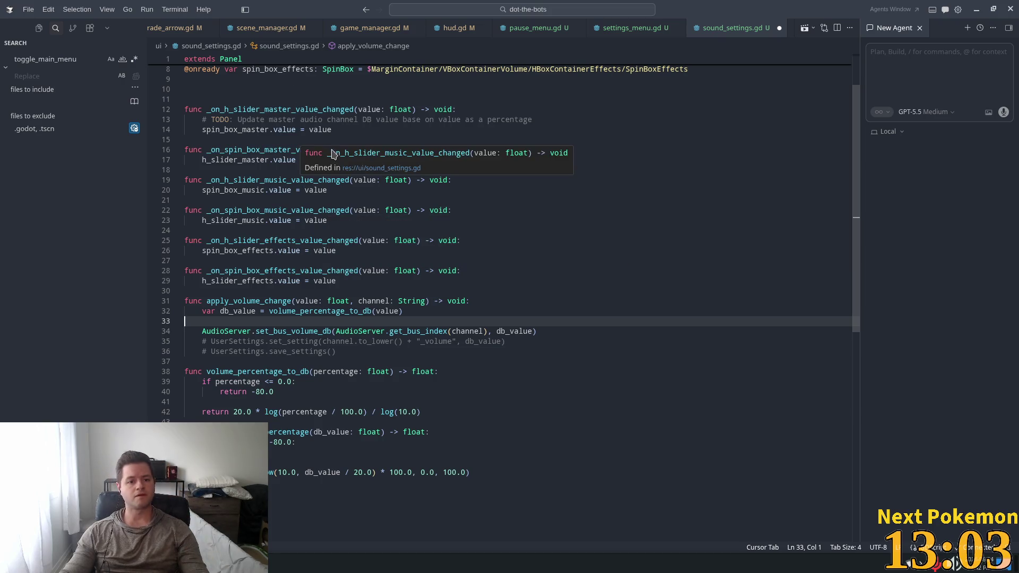
Accept suggestions making the Master, Music and Effects handlers call apply_volume_change with their bus names
click(310, 130)
click(333, 130)
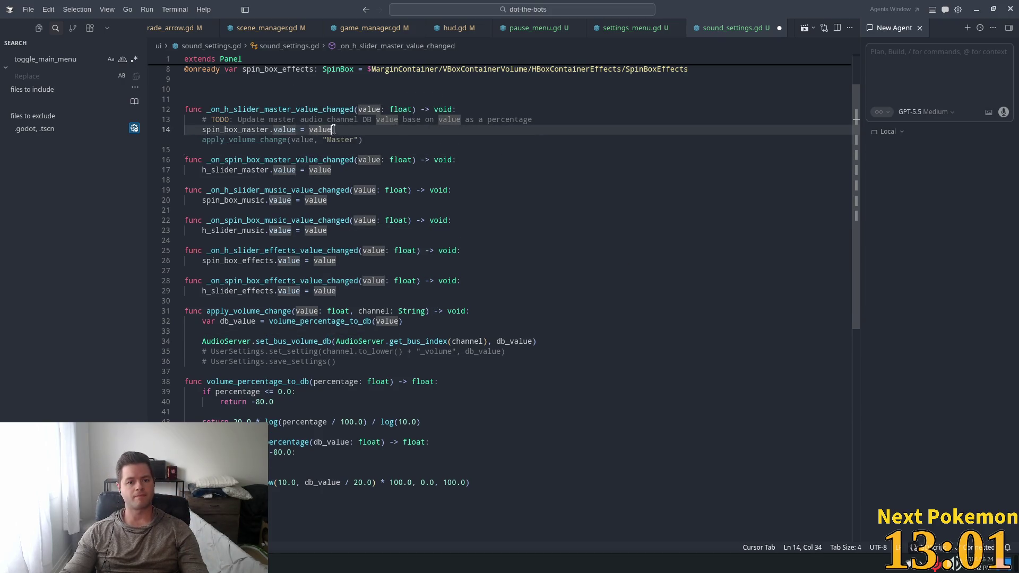
key(Tab)
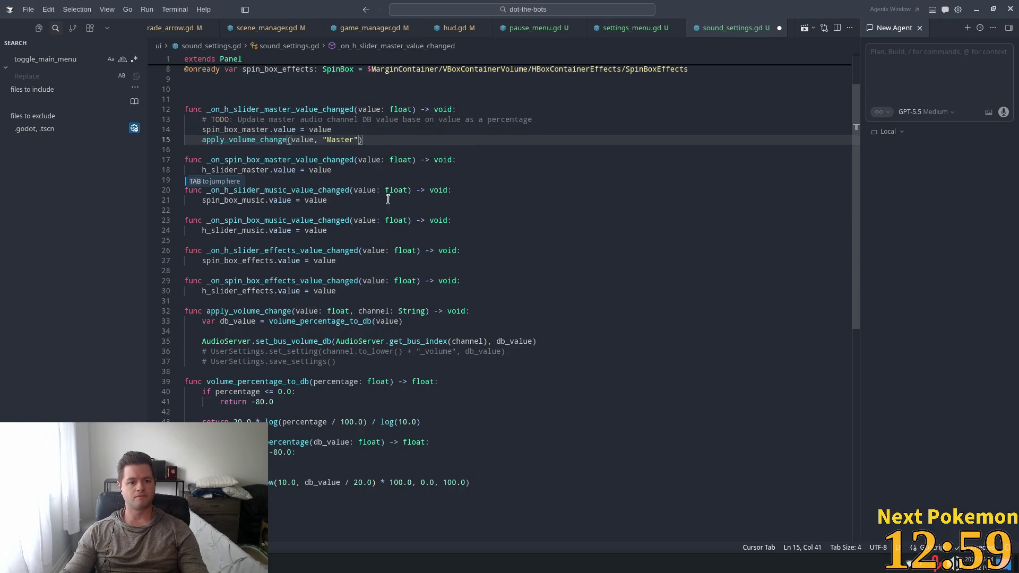
key(Tab)
key(Tab)
key(Tab)
key(Tab)
key(Tab)
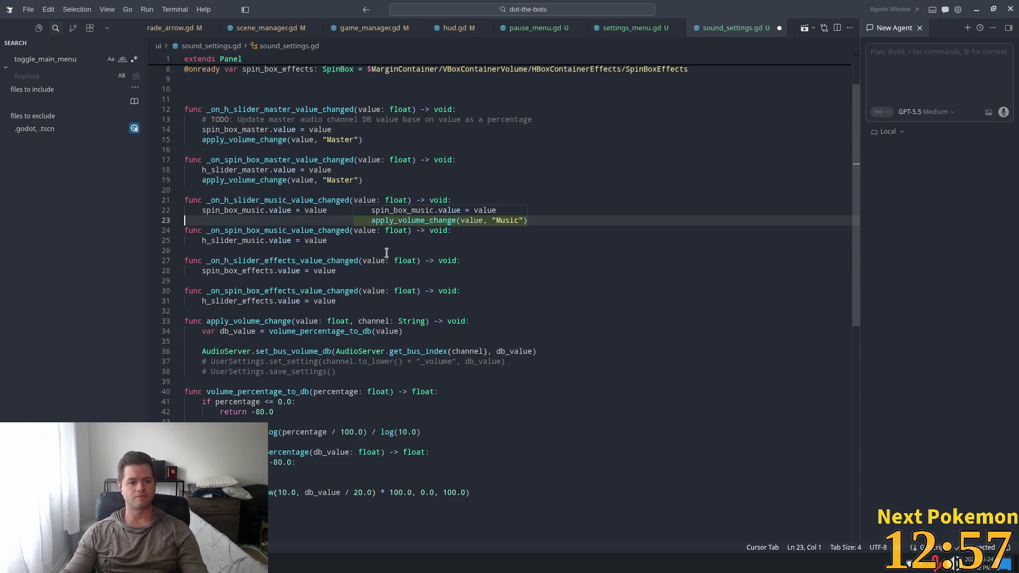
key(Tab)
key(Tab)
key(Tab)
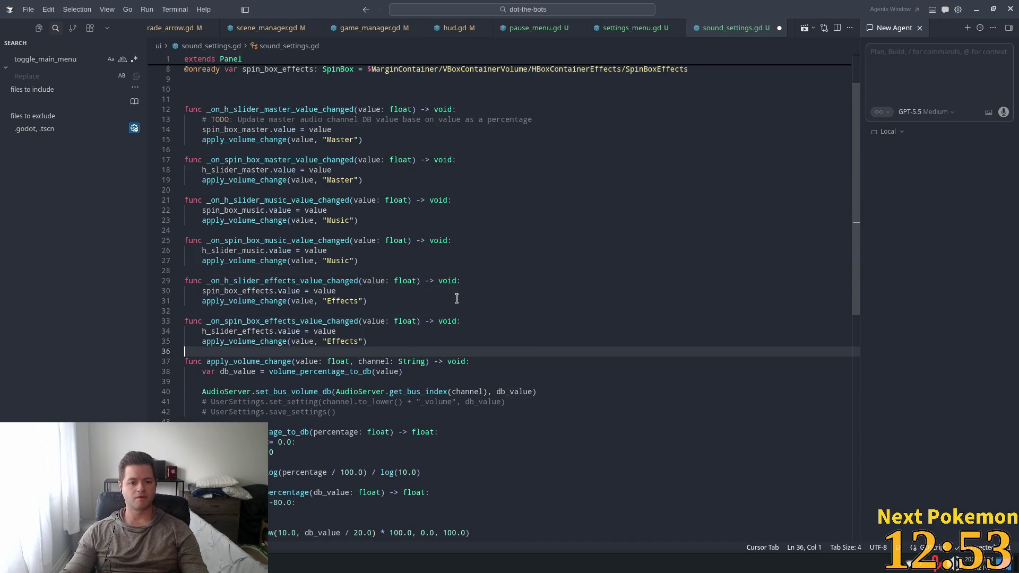
click(513, 232)
scroll(478, 250, down, 3)
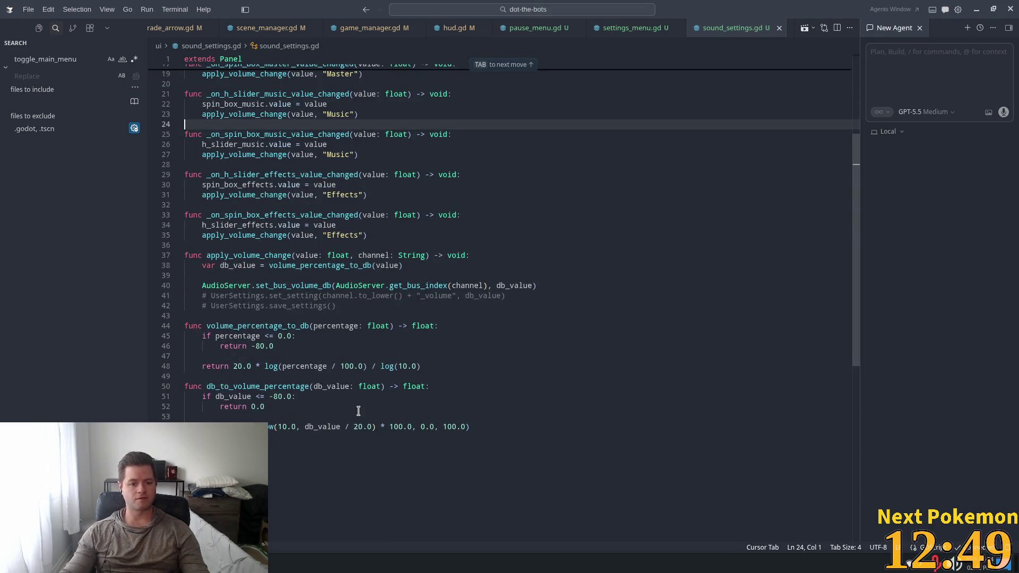
click(361, 350)
click(466, 317)
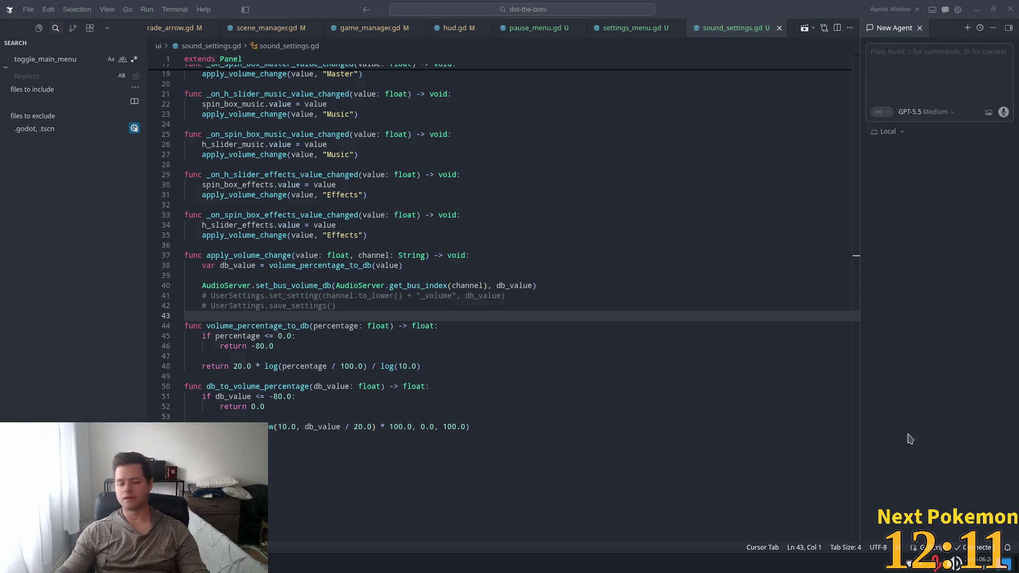
Run a launcher search for 'pass', then dismiss the launcher
key(super)
text(pass)
key(Return)
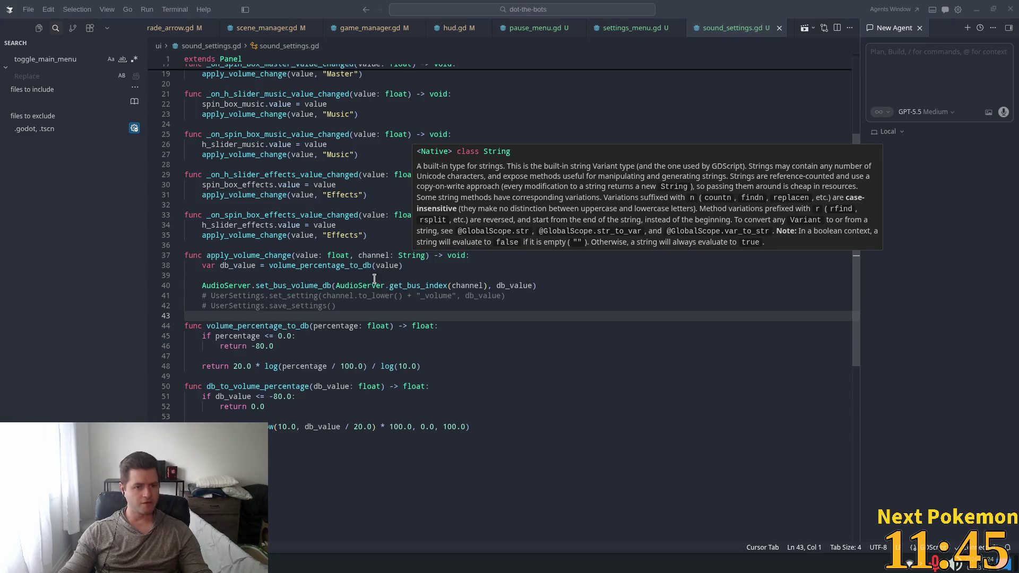
scroll(485, 160, up, 6)
In Godot, add an AudioStreamPlayer2D child node under Main in main.tscn
key(alt+Tab)
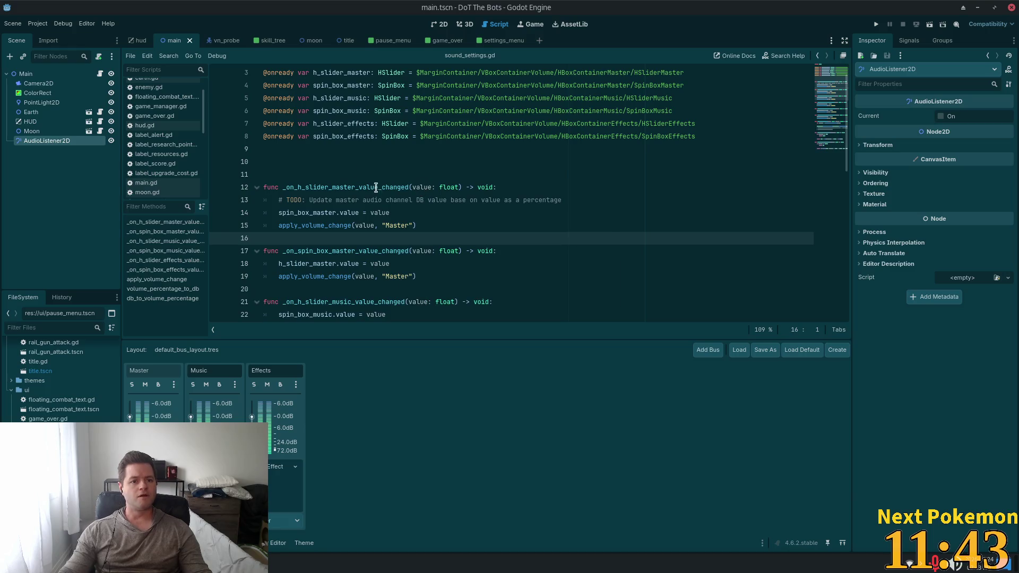
click(55, 75)
key(ctrl+a)
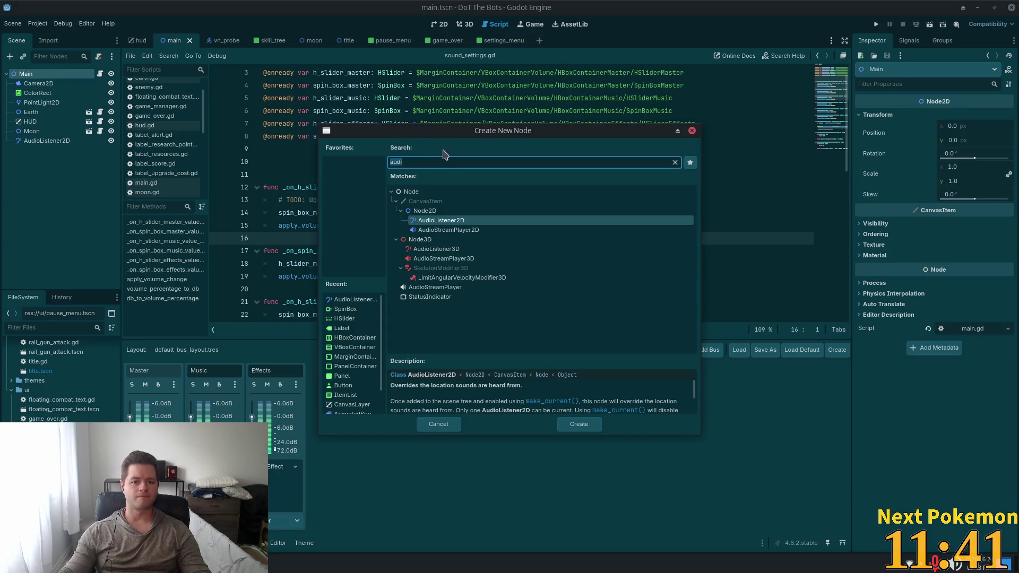
double_click(450, 231)
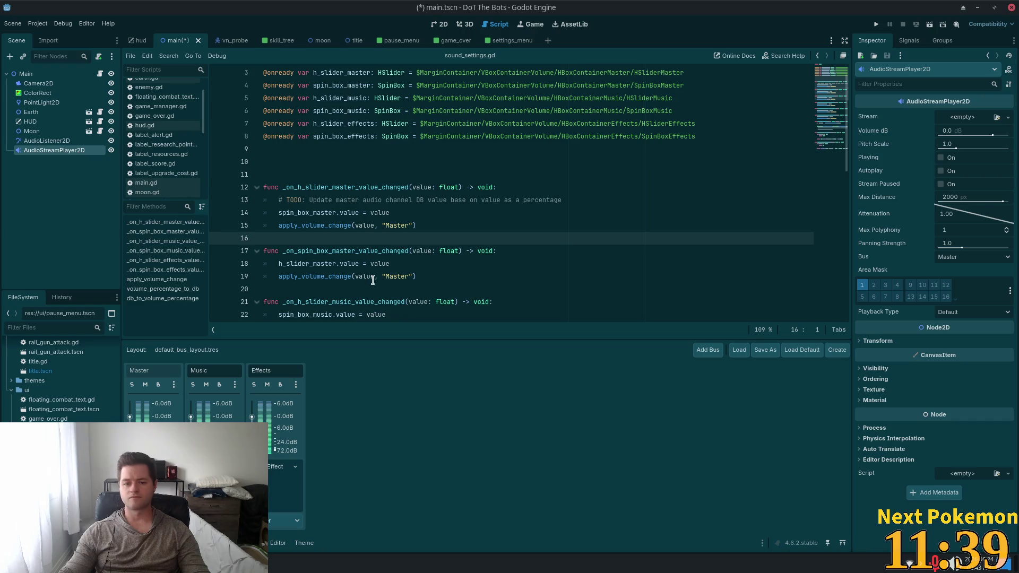
key(super)
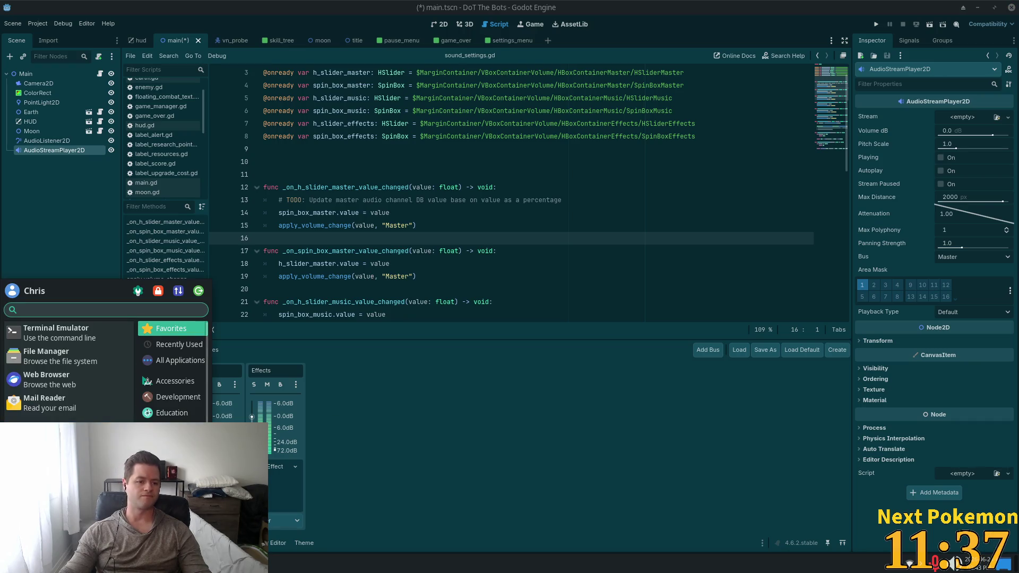
Browse the audio pack in Thunar and play a Town & Tavern track in VLC
click(63, 352)
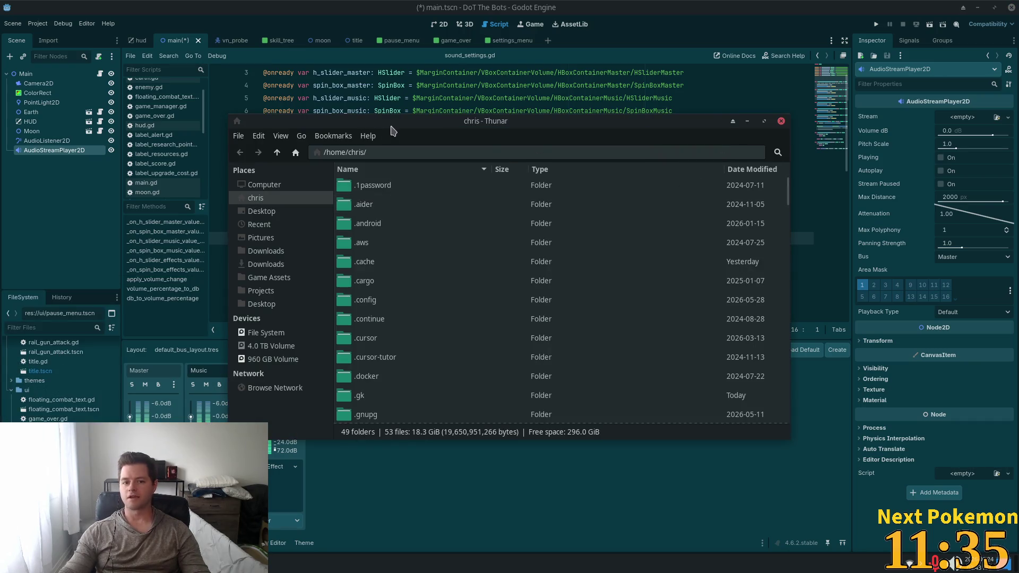
drag(434, 126, 1018, 106)
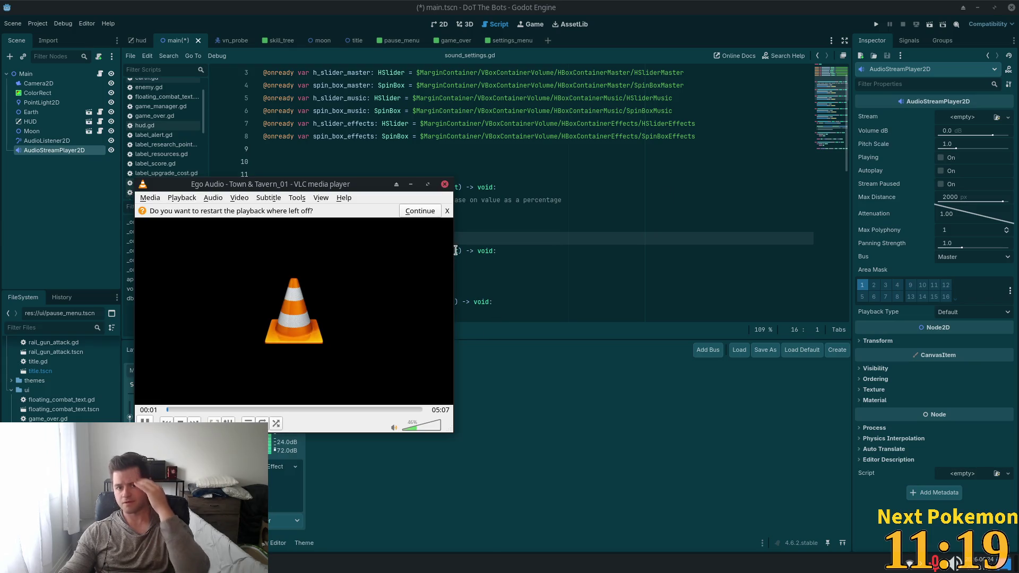
click(445, 185)
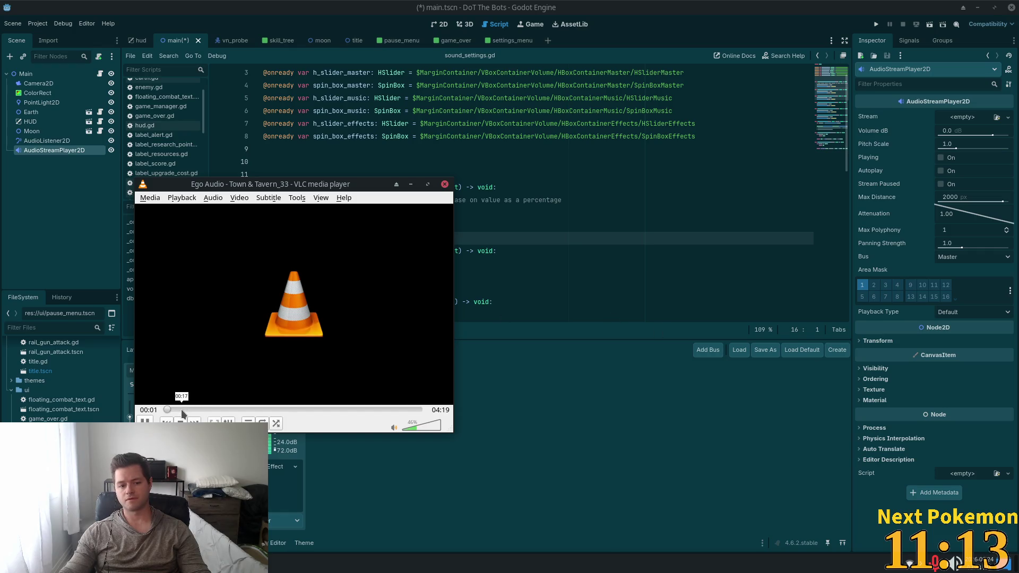
Preview Town & Tavern_33 to about 00:32, pause it, and close VLC
click(179, 409)
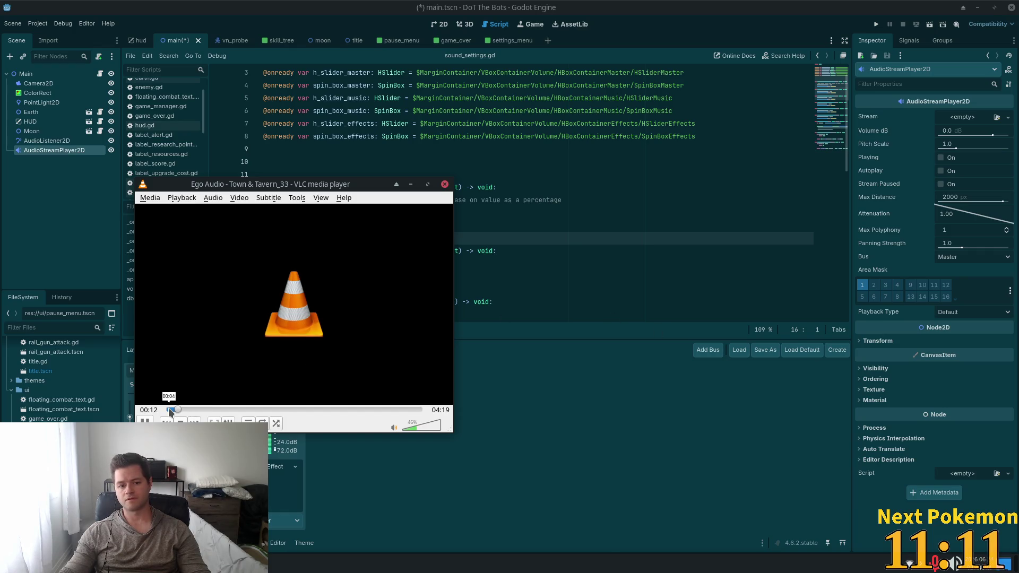
drag(171, 409, 197, 409)
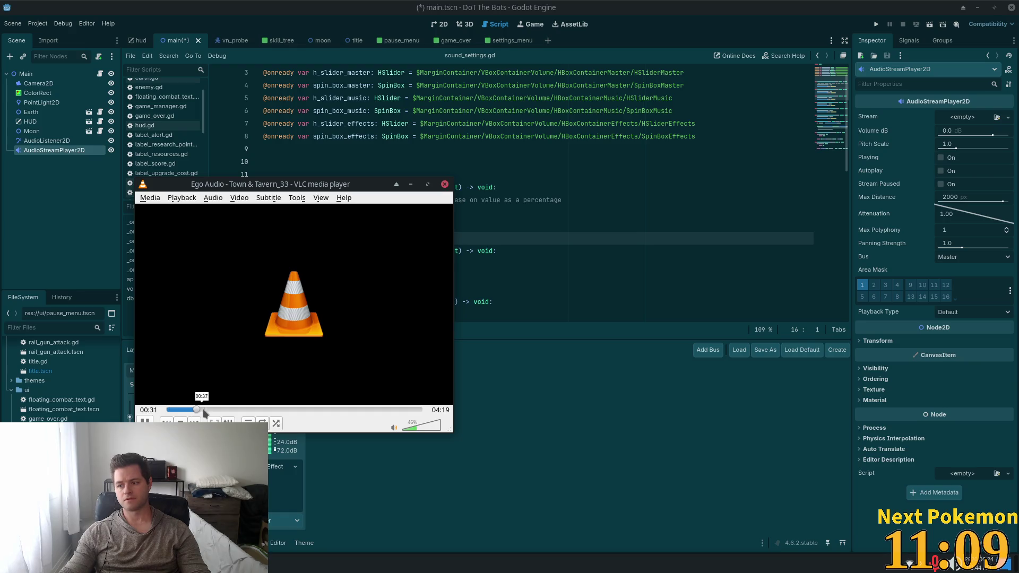
key(space)
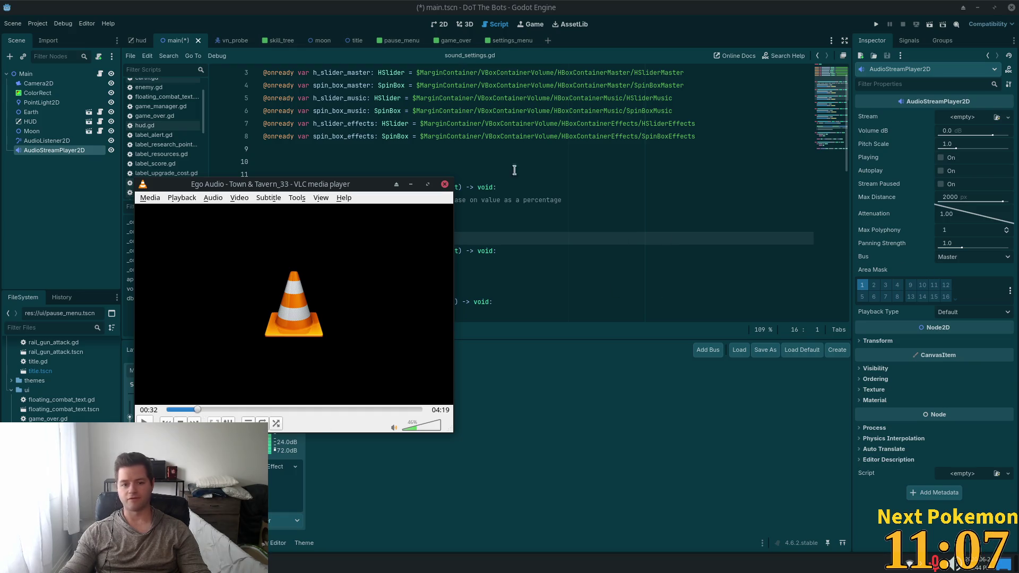
click(444, 184)
scroll(48, 375, up, 10)
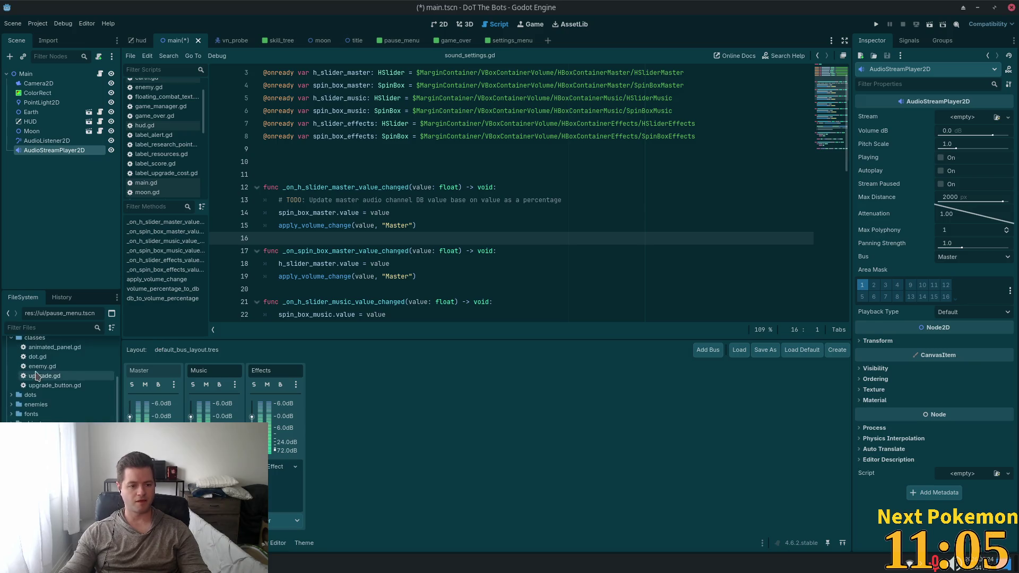
Collapse the classes folder, then abandon a new folder started at the project root
scroll(27, 365, up, 1)
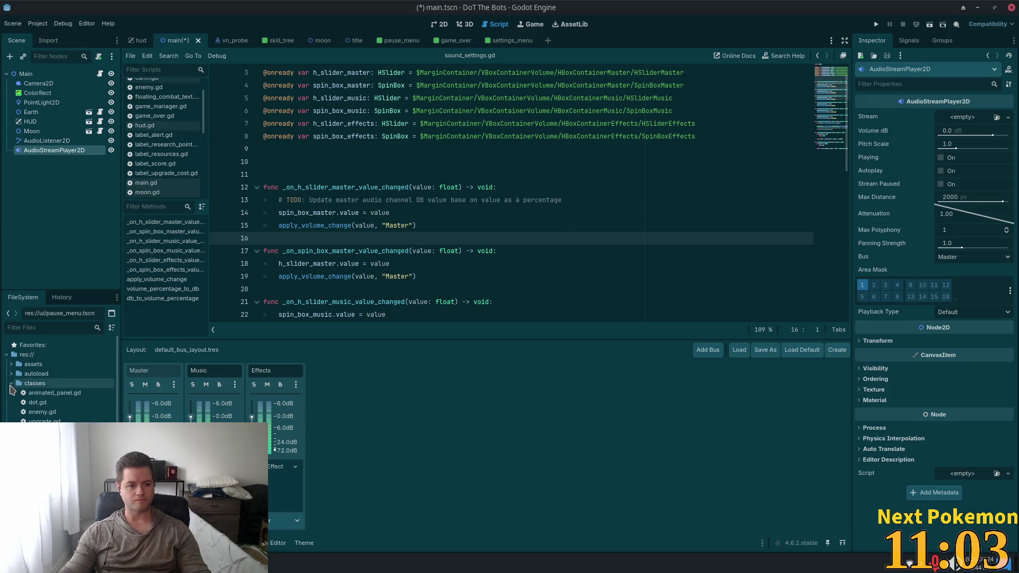
click(12, 383)
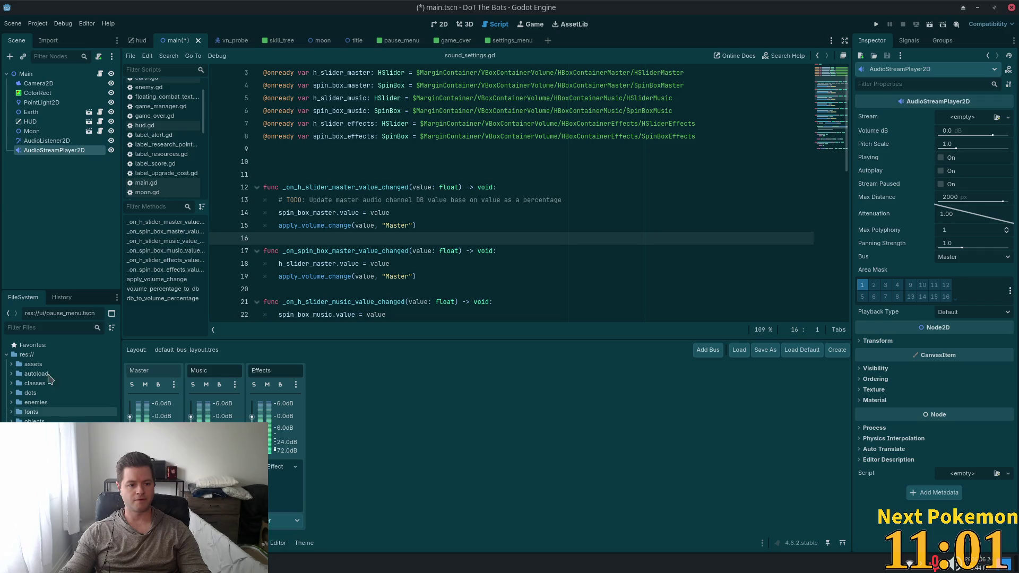
right_click(43, 356)
mouse_move(156, 364)
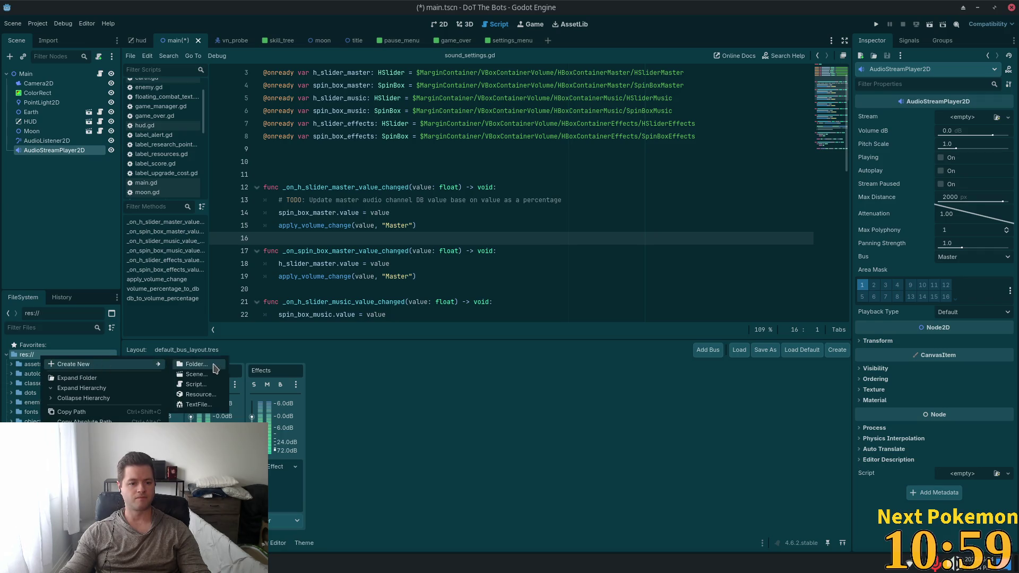
click(191, 364)
text(Ausd)
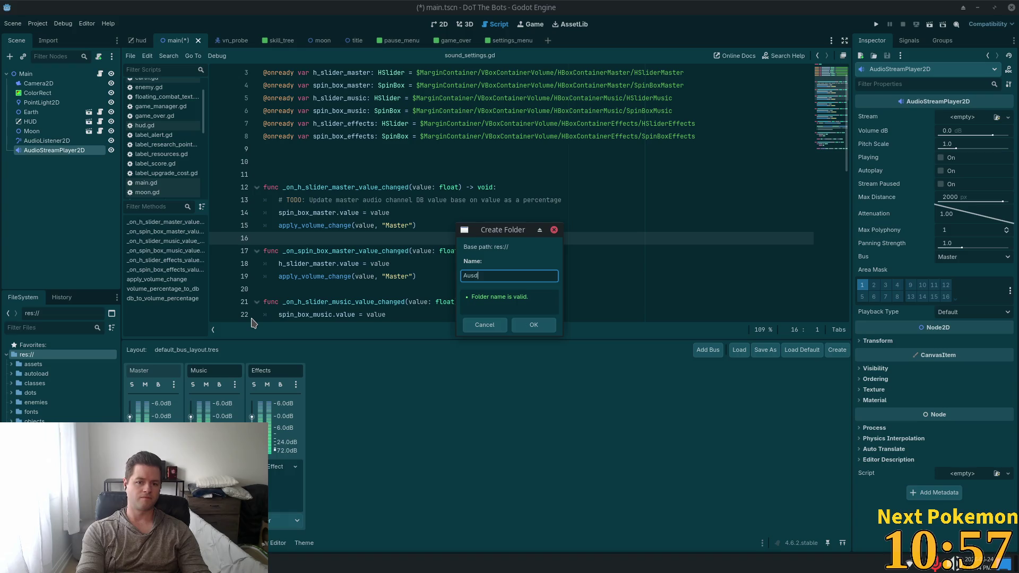
key(BackSpace)
key(BackSpace)
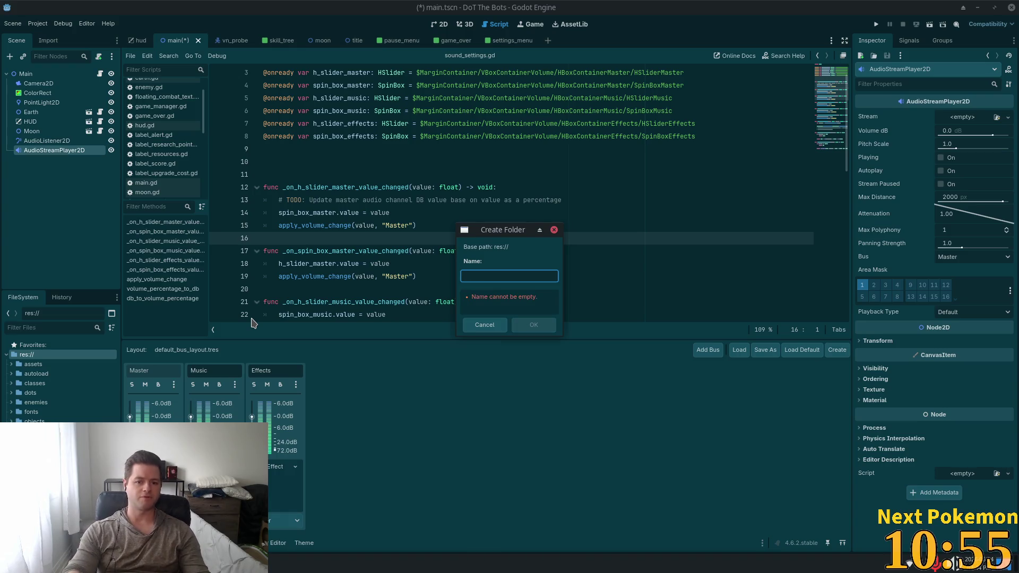
key(Escape)
Create a folder inside assets and rename it to lowercase 'audio'
click(10, 365)
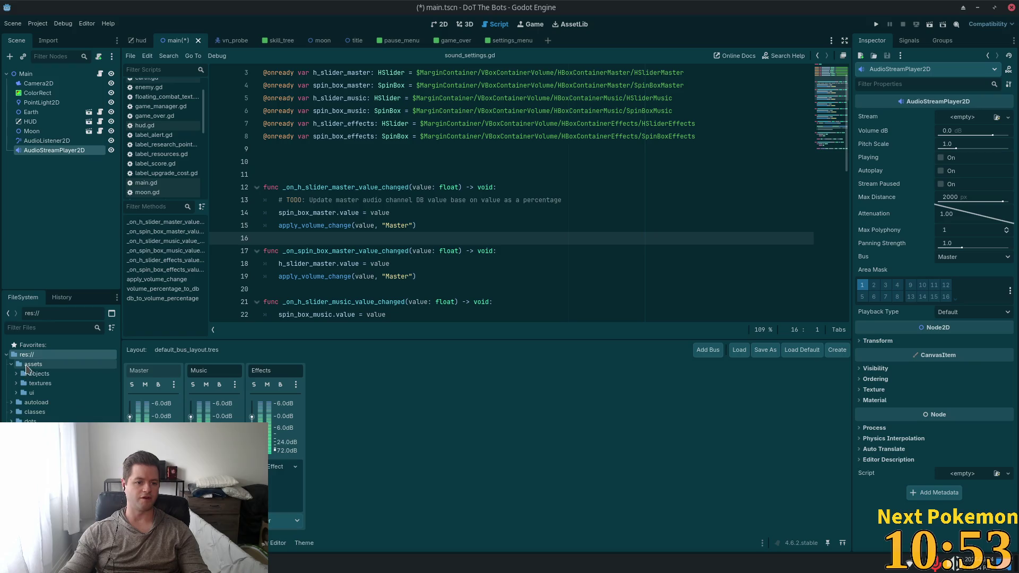
right_click(26, 365)
mouse_move(79, 376)
click(192, 380)
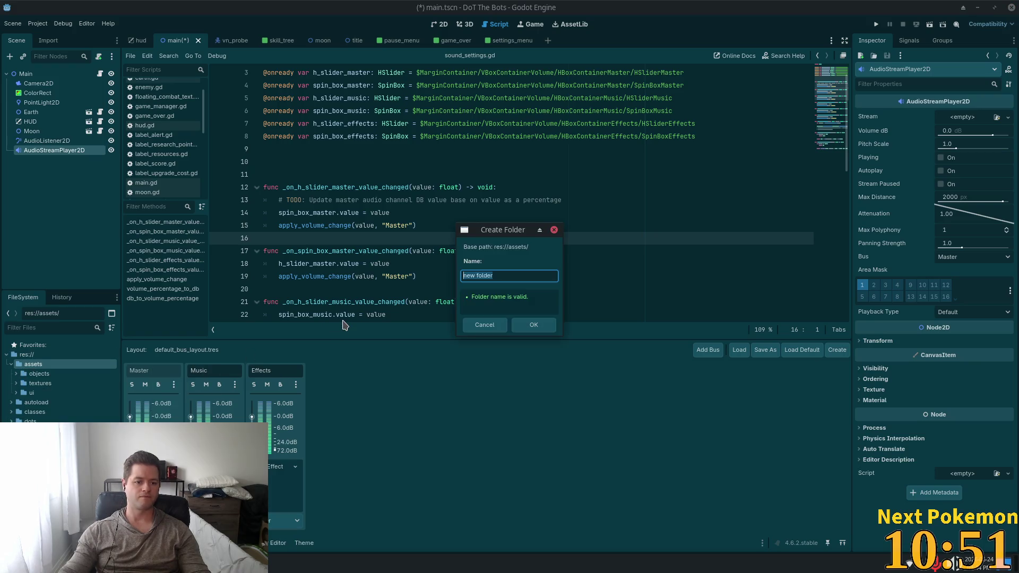
text(Ausio)
key(Return)
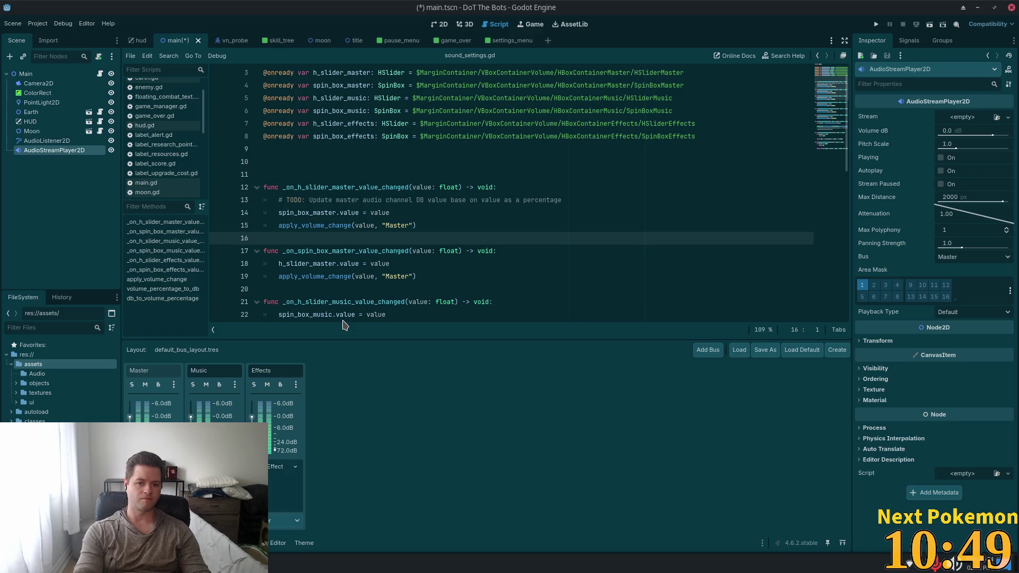
click(38, 375)
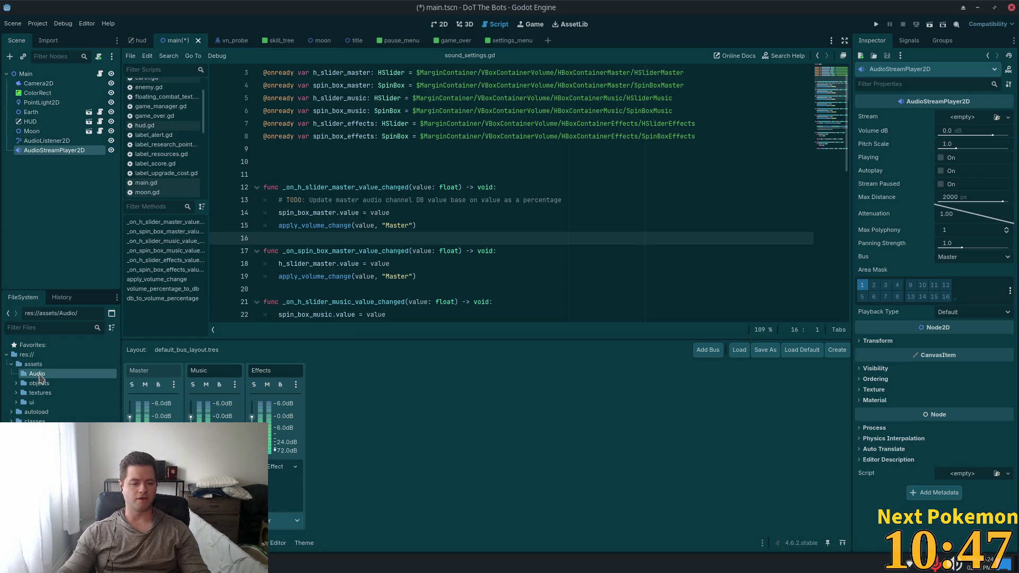
key(F2)
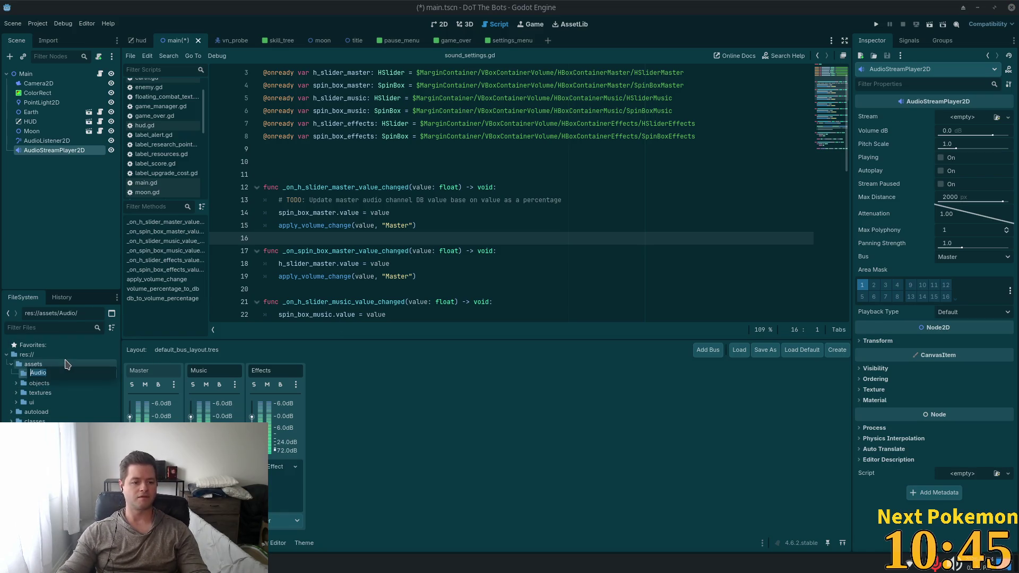
text(audio)
key(Return)
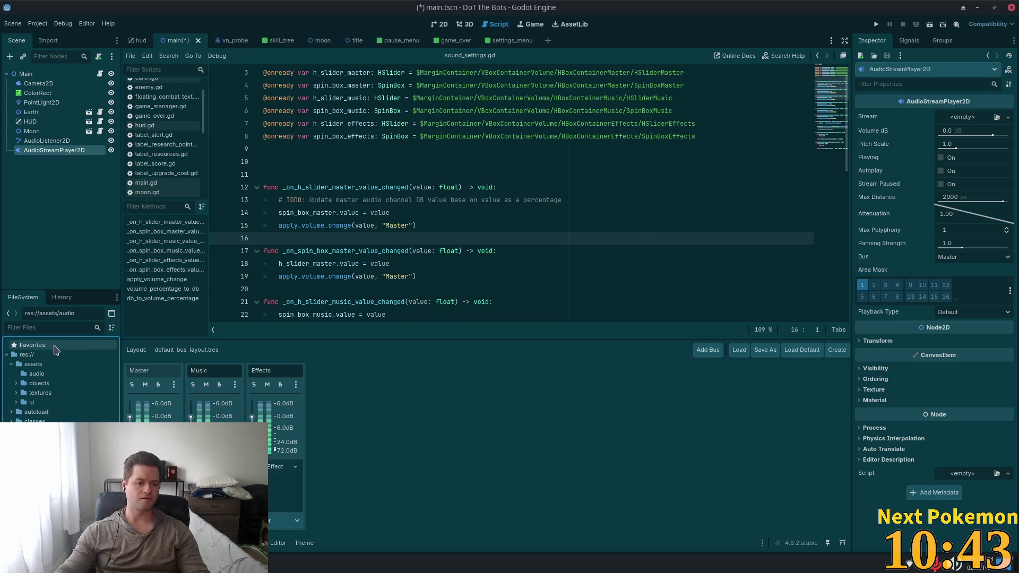
Create a 'music' folder inside assets/audio
right_click(36, 374)
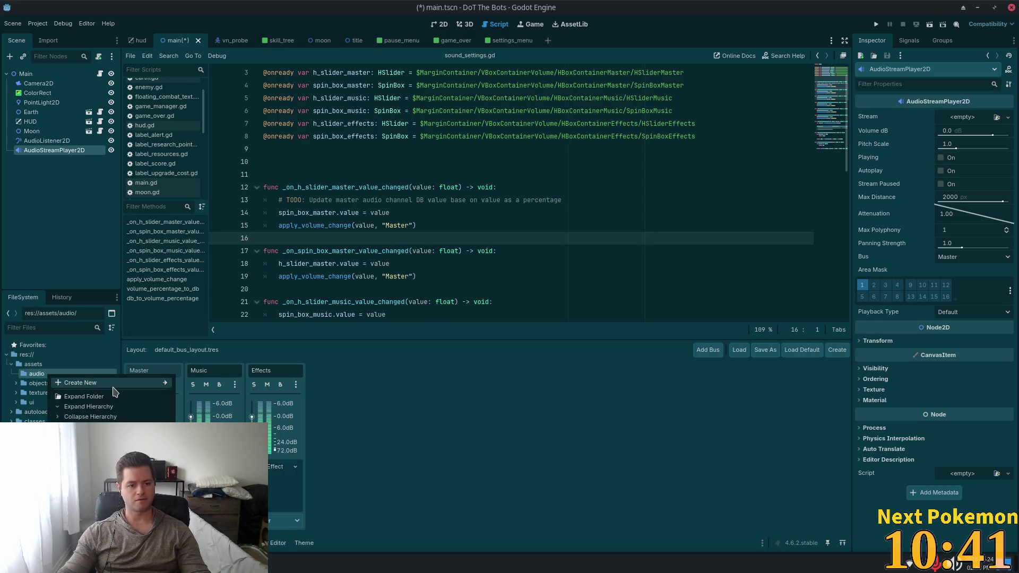
mouse_move(114, 383)
click(202, 383)
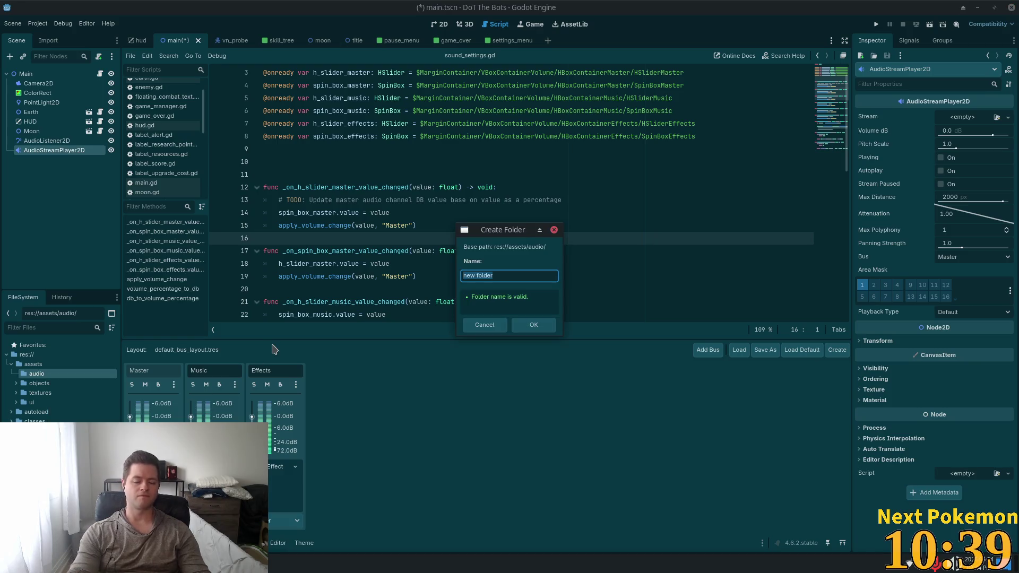
text(music)
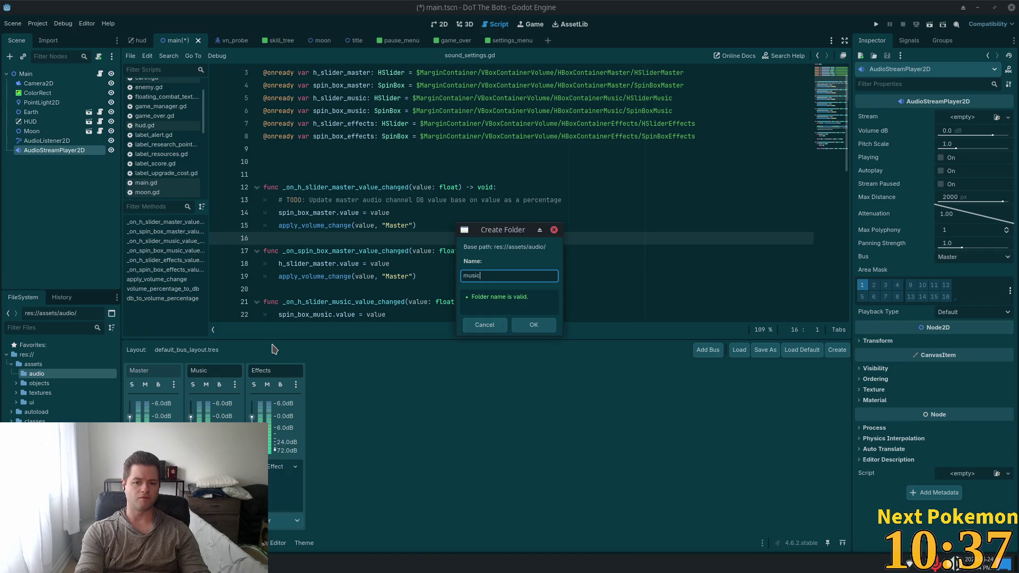
key(Return)
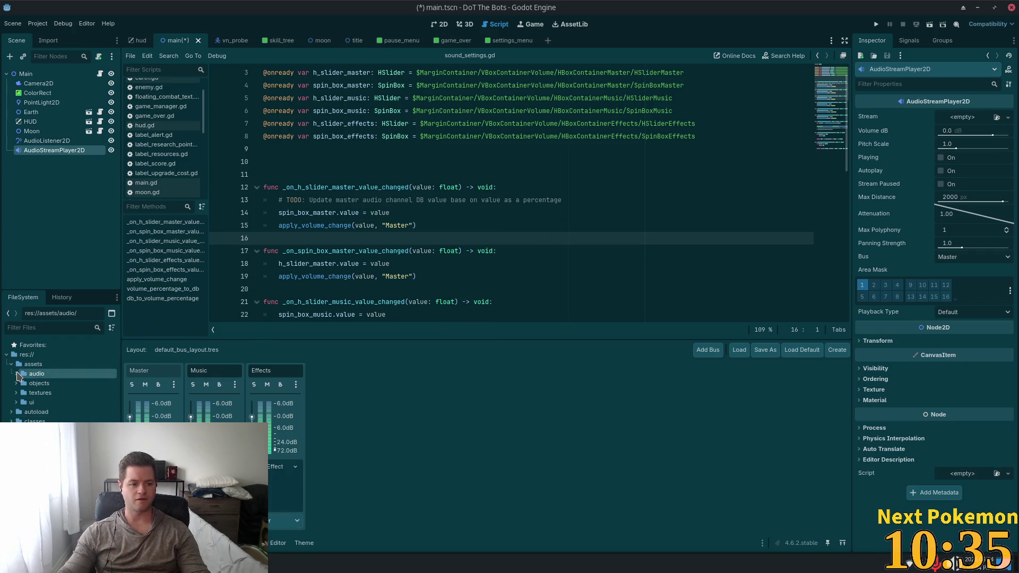
Create an 'effects' folder inside assets/audio alongside music
click(16, 373)
right_click(49, 377)
mouse_move(106, 380)
click(222, 378)
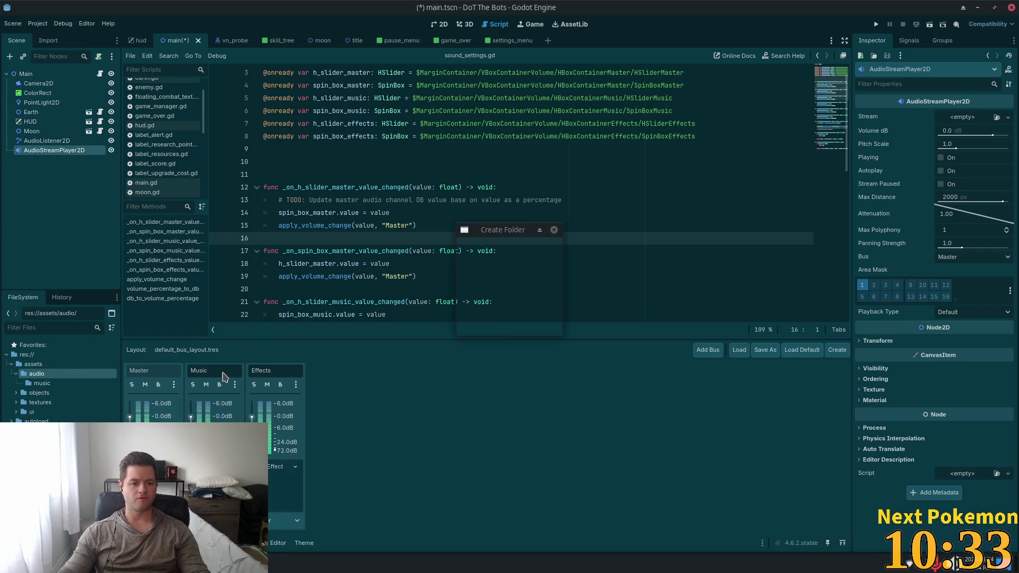
text(effec)
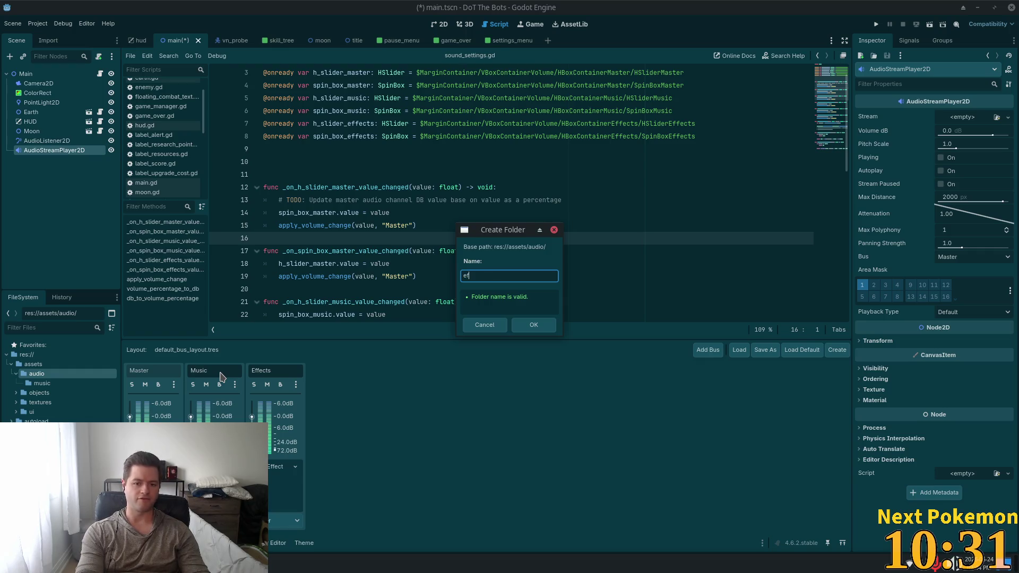
text(ts)
key(Return)
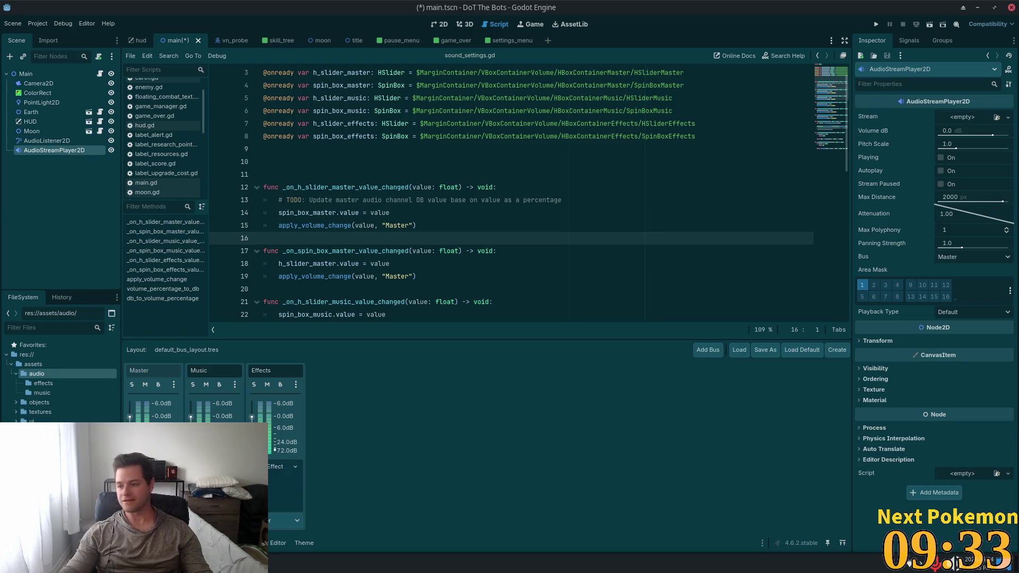
mouse_move(882, 364)
mouse_down()
mouse_move(201, 359)
mouse_move(39, 395)
mouse_up()
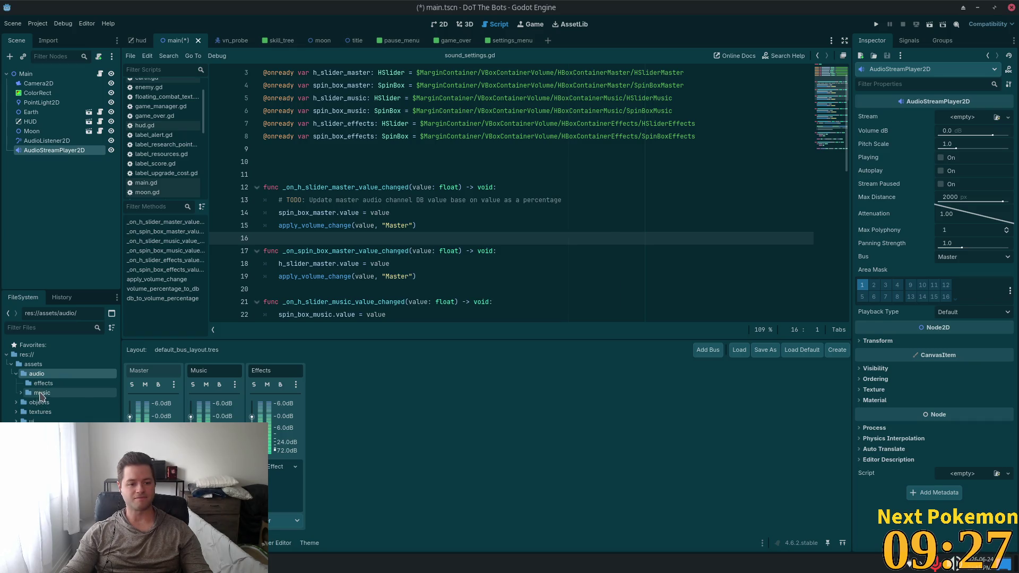
click(24, 394)
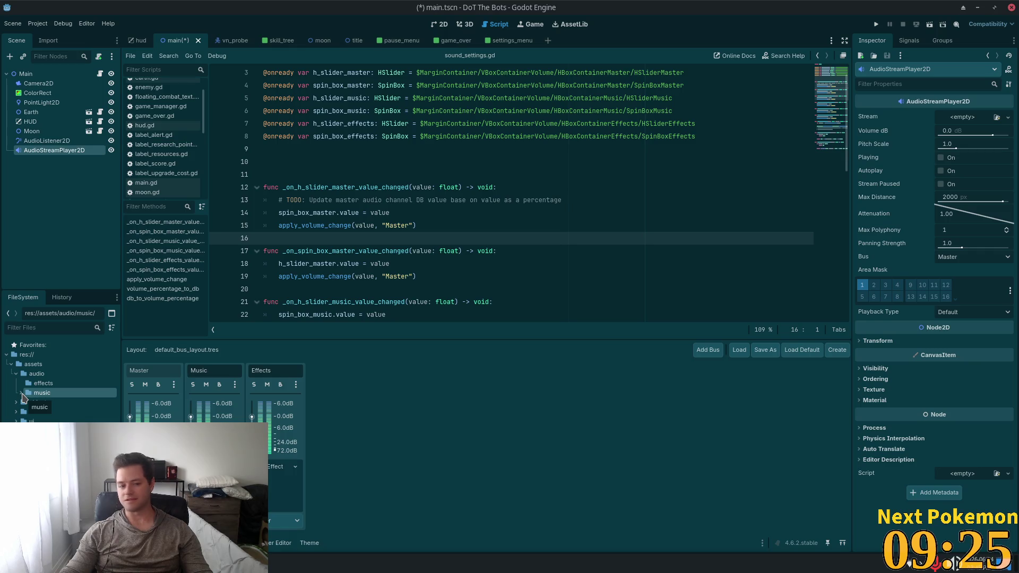
click(21, 393)
click(59, 402)
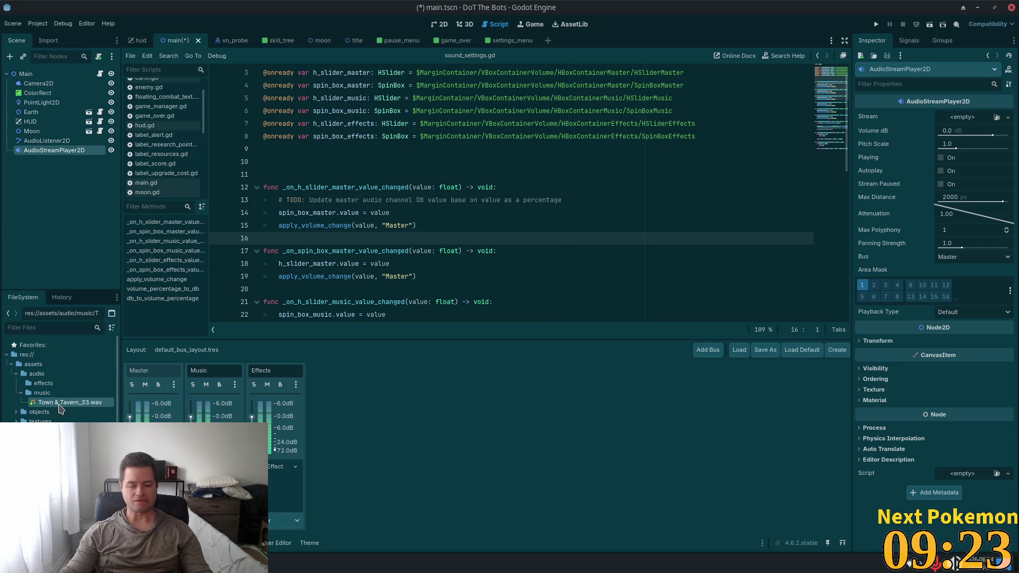
drag(61, 408, 971, 120)
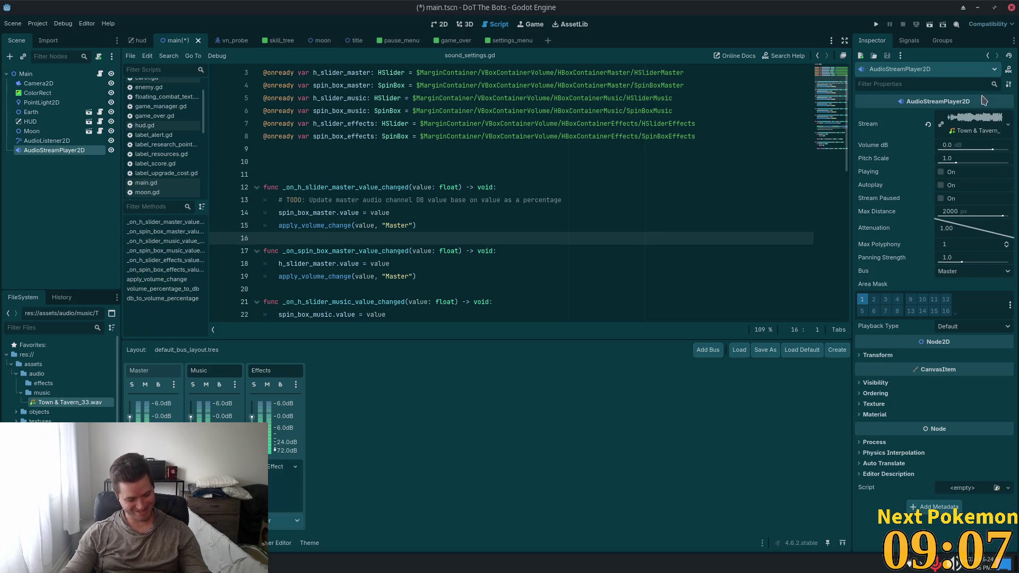
mouse_move(971, 153)
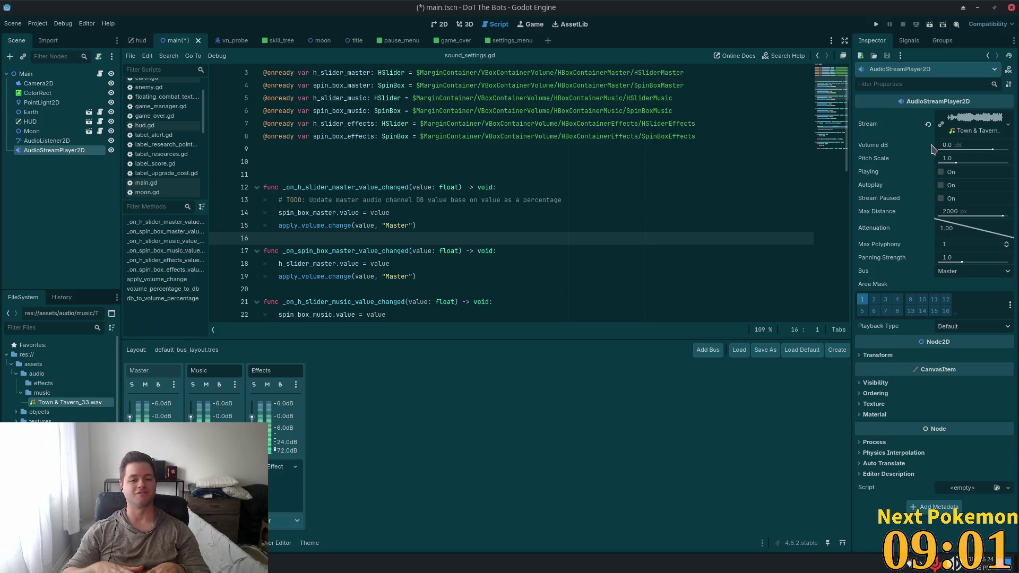
mouse_move(933, 149)
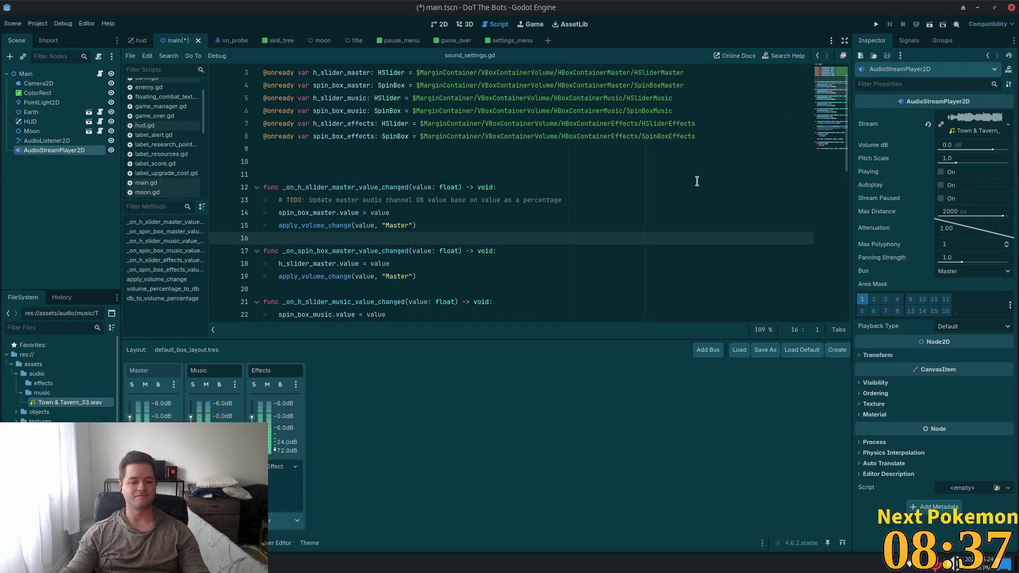
Set the AudioStreamPlayer2D Bus to Music, save main.tscn, and run the game
click(979, 271)
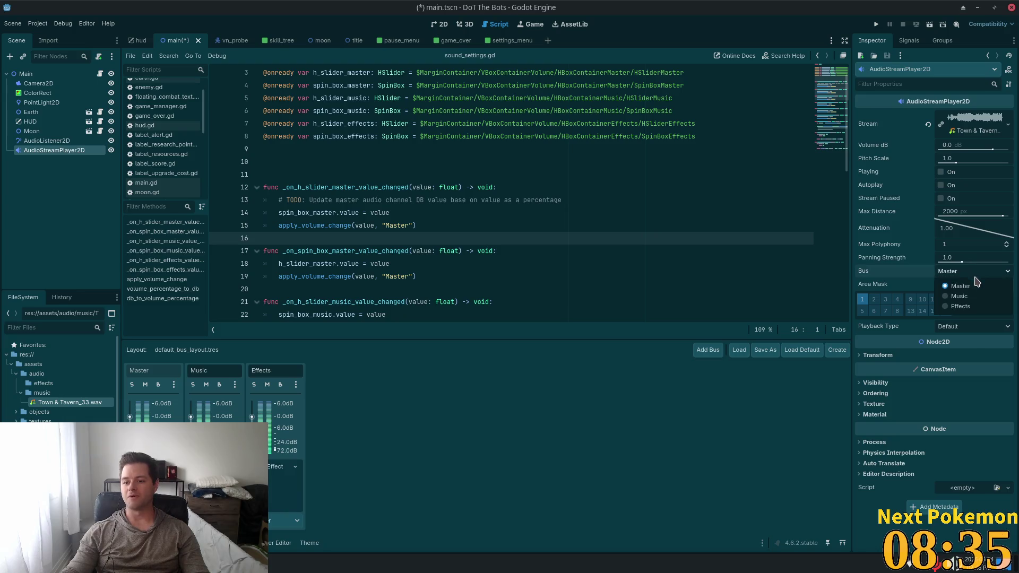
click(965, 301)
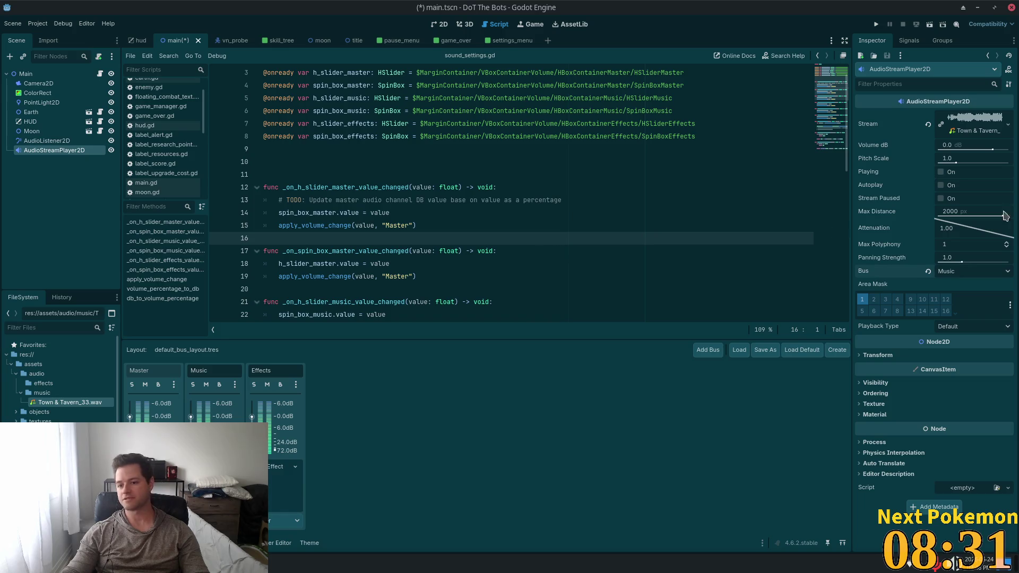
key(ctrl+s)
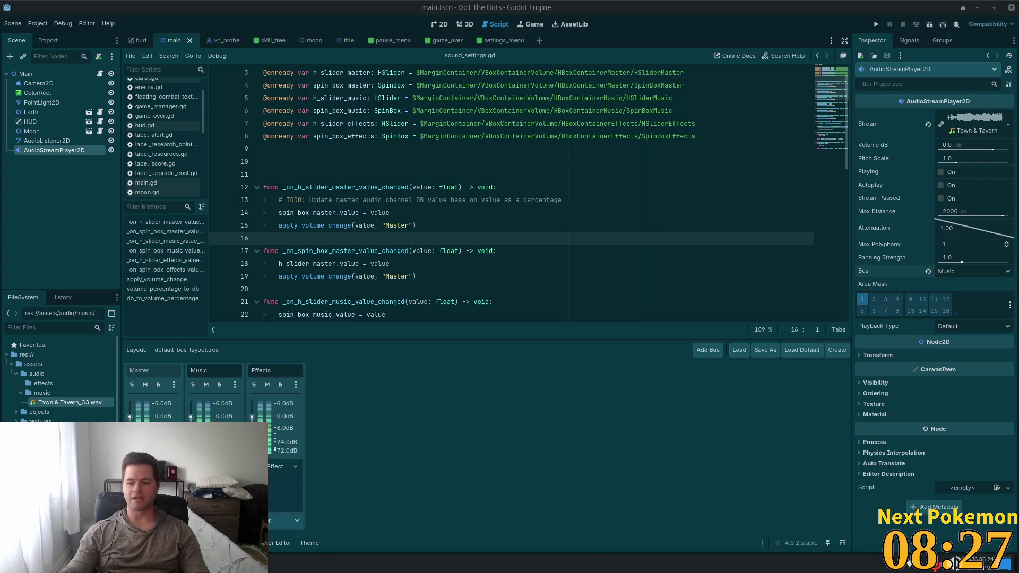
key(F5)
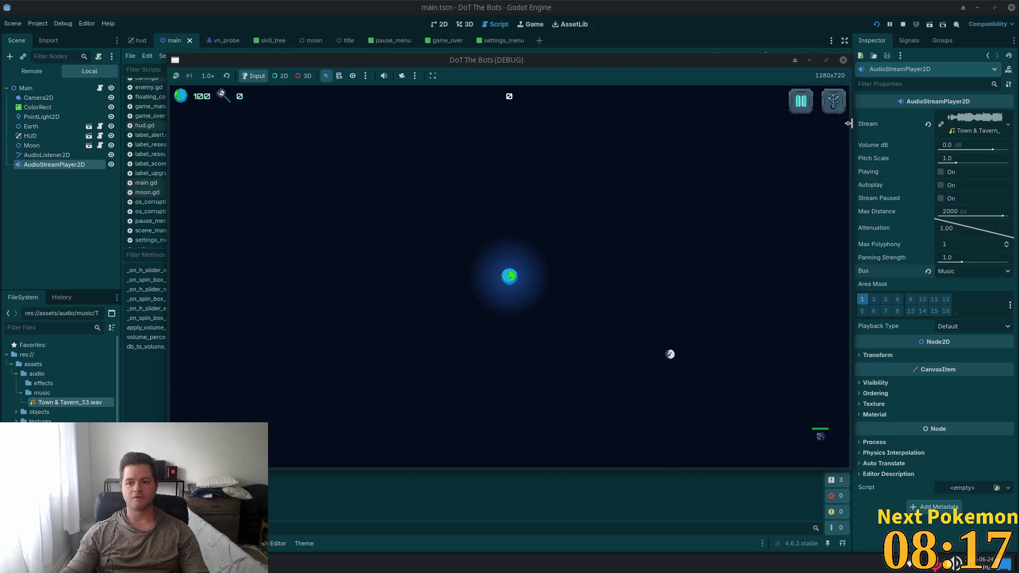
Enable Autoplay and Playing on the music player and save the scene
click(941, 185)
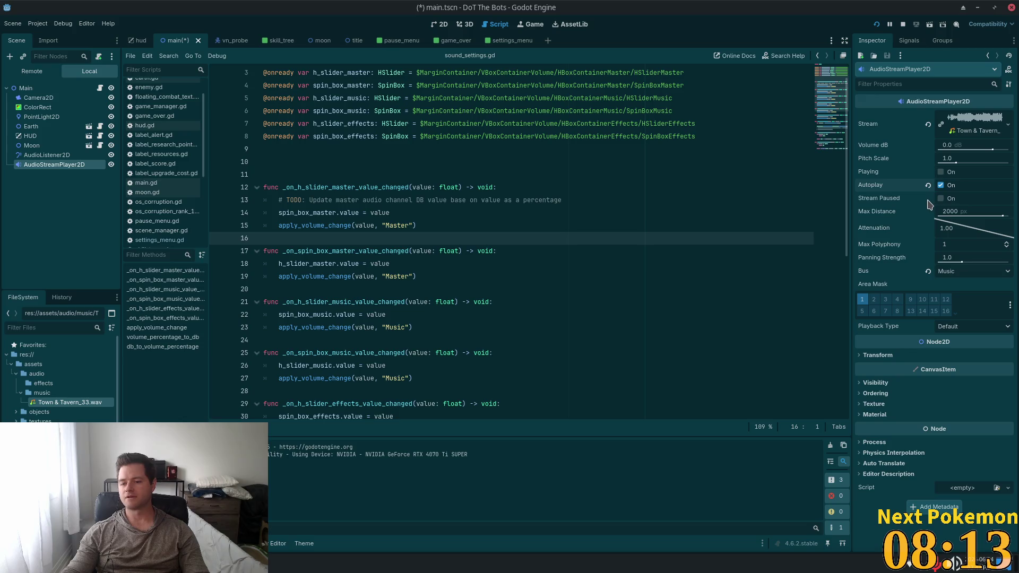
click(941, 172)
key(ctrl+s)
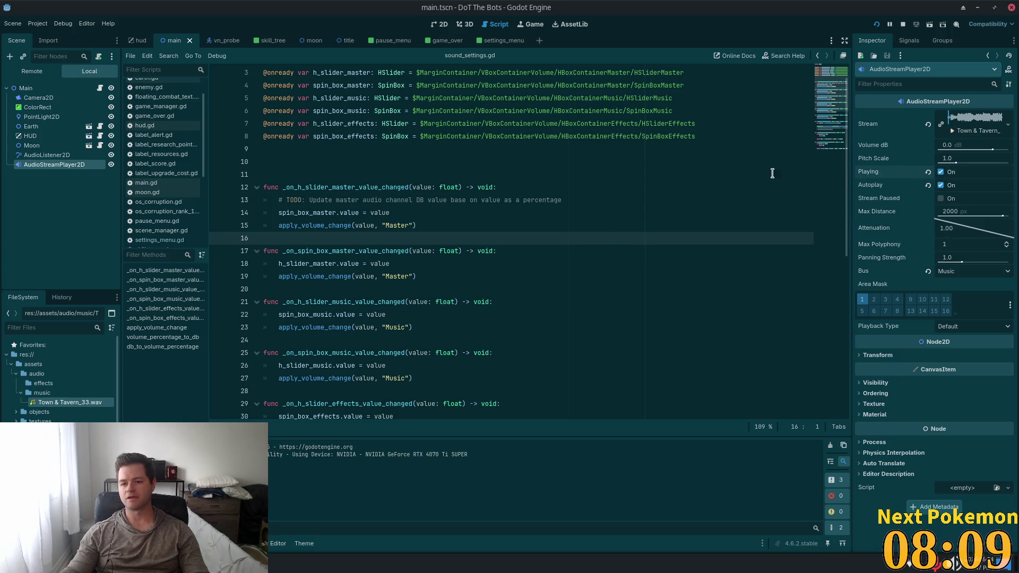
In the running game's pause-menu Settings, lower the Music volume to 41
key(alt+Tab)
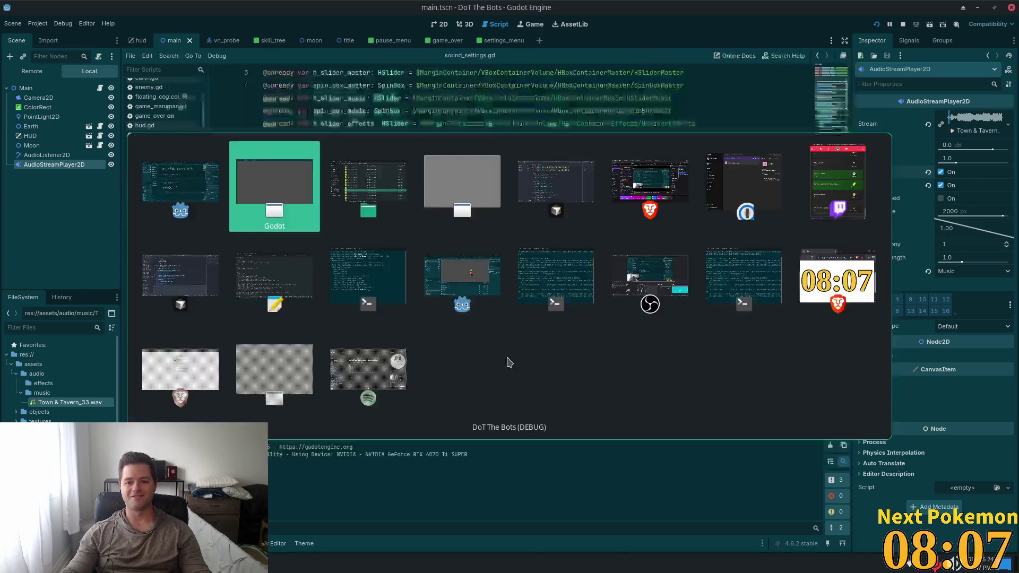
key(Escape)
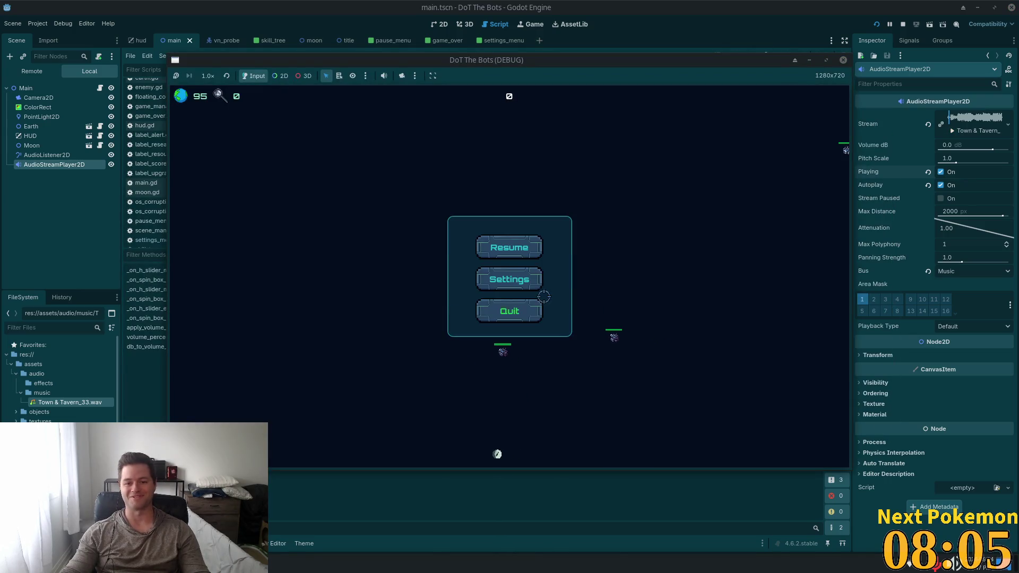
click(529, 286)
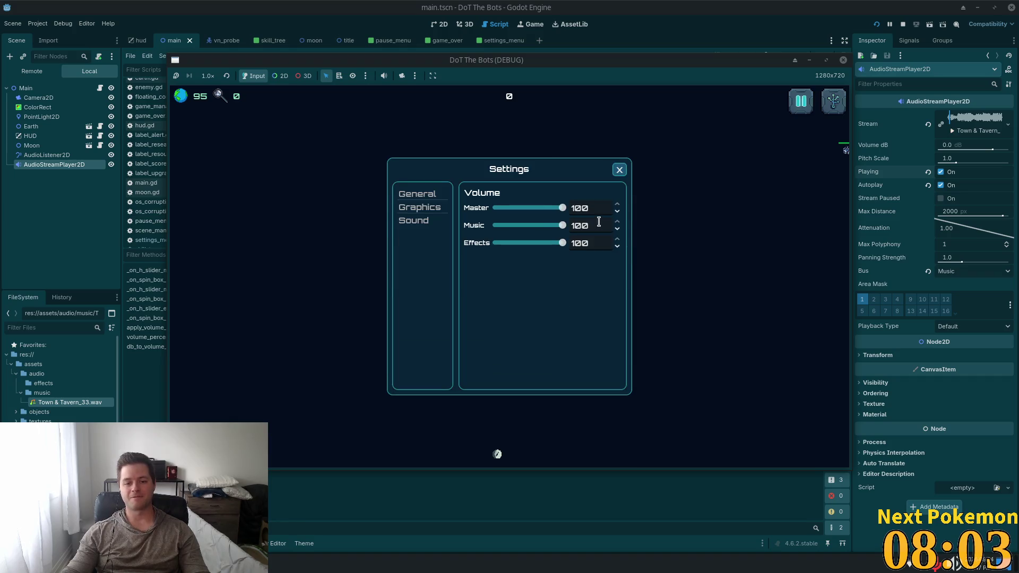
mouse_move(562, 225)
mouse_down()
mouse_move(504, 225)
mouse_move(523, 225)
mouse_up()
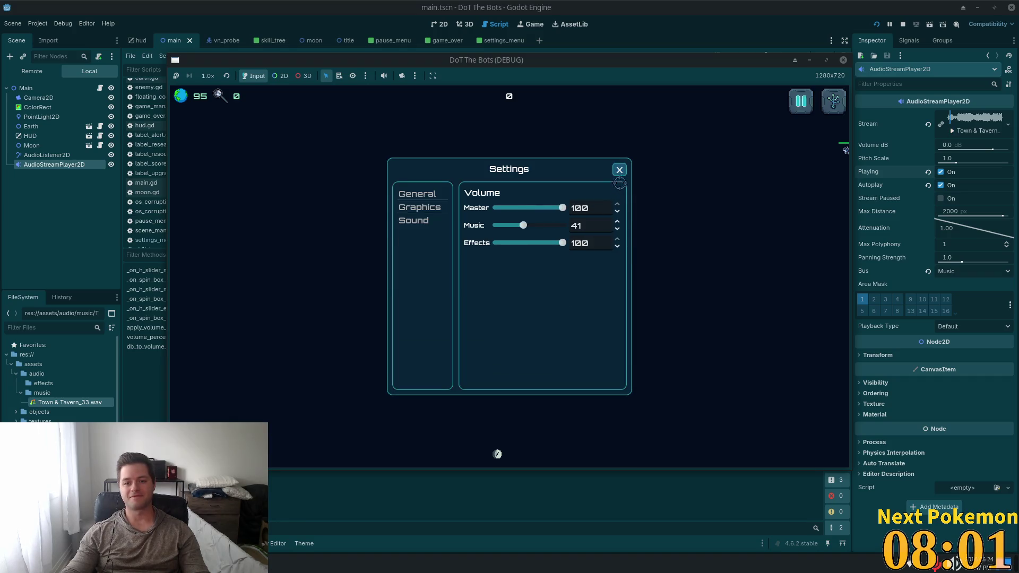
click(619, 169)
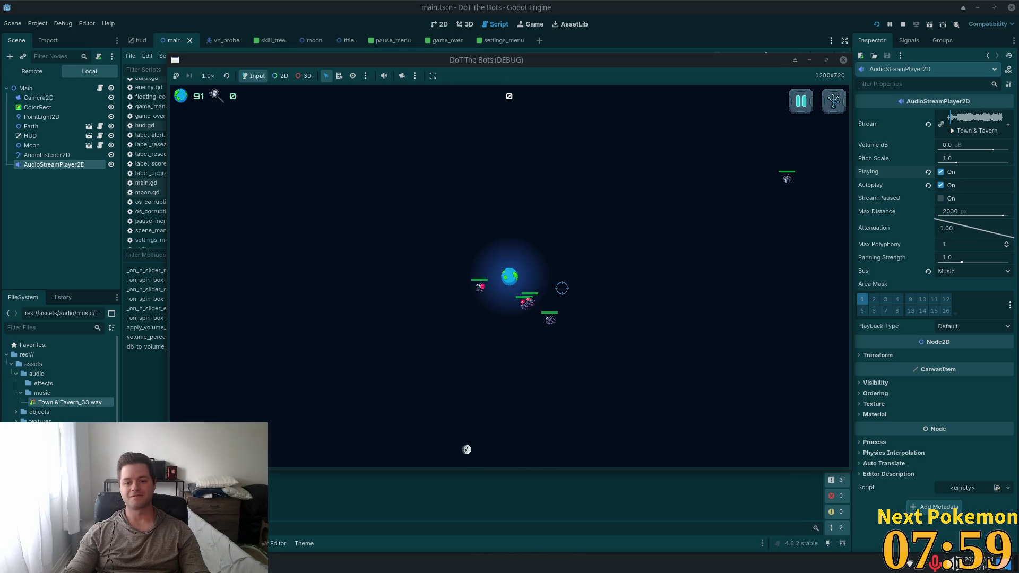
Lower the in-game Music volume further, then close the upgrade skill tree panel
key(Escape)
click(527, 278)
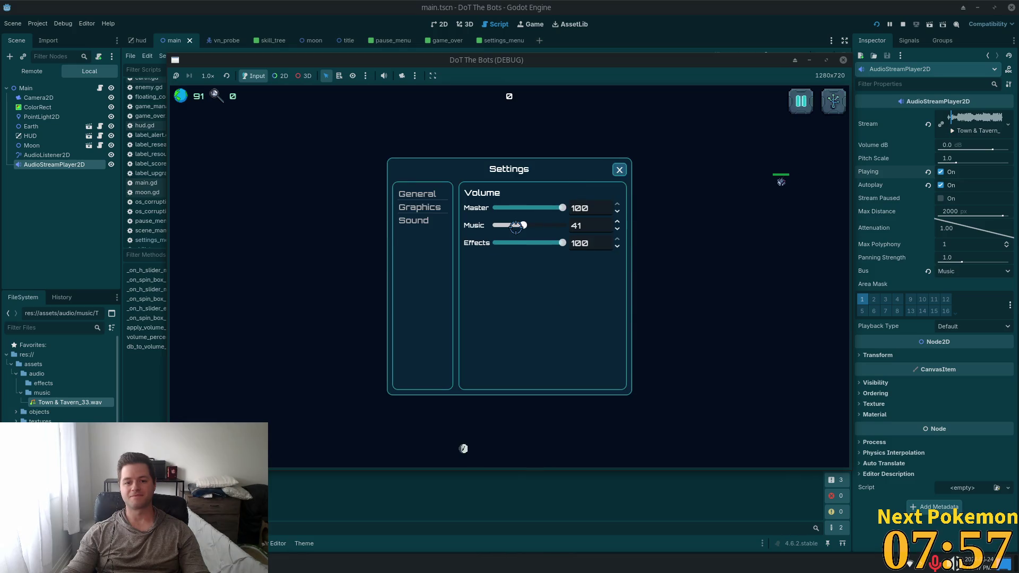
drag(508, 225, 504, 225)
click(619, 170)
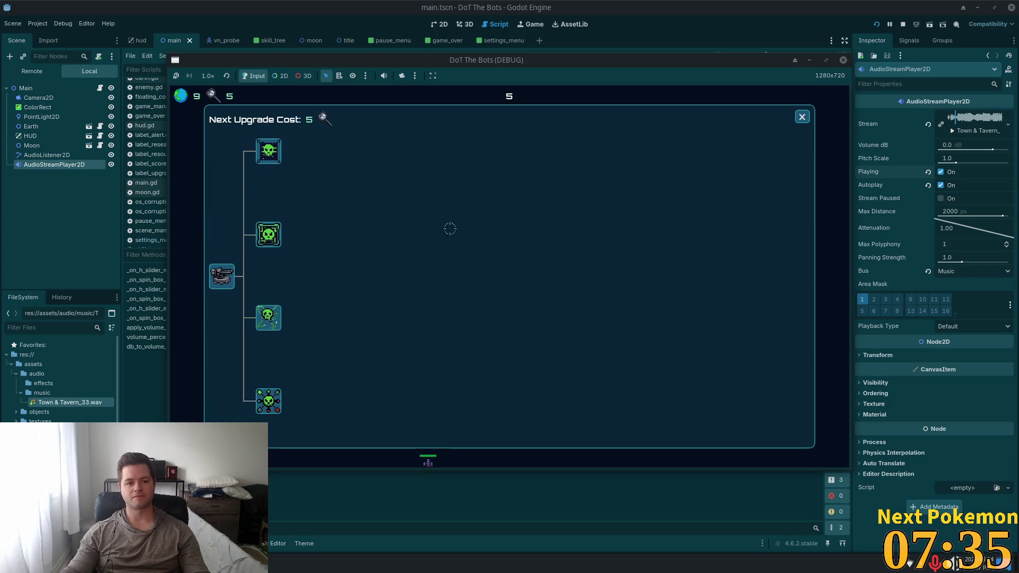
click(802, 117)
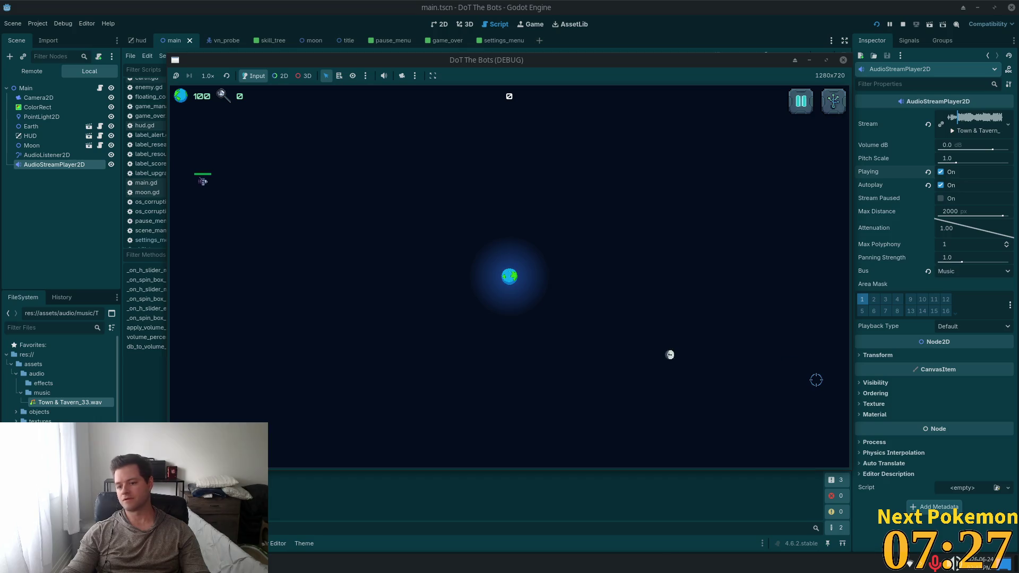
Set the AudioStreamPlayer2D process mode to Always and save the scene
click(899, 443)
click(955, 454)
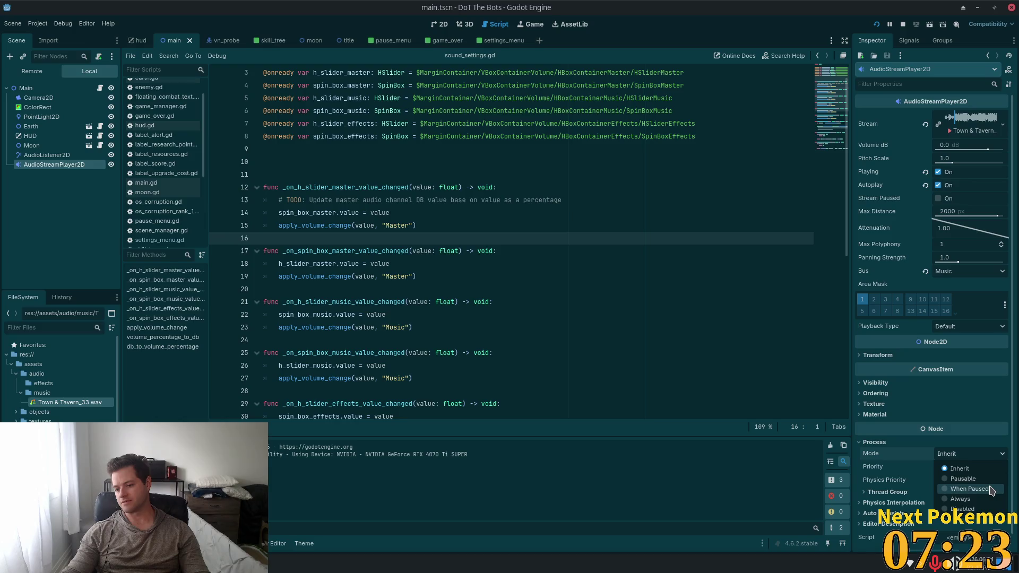
click(989, 503)
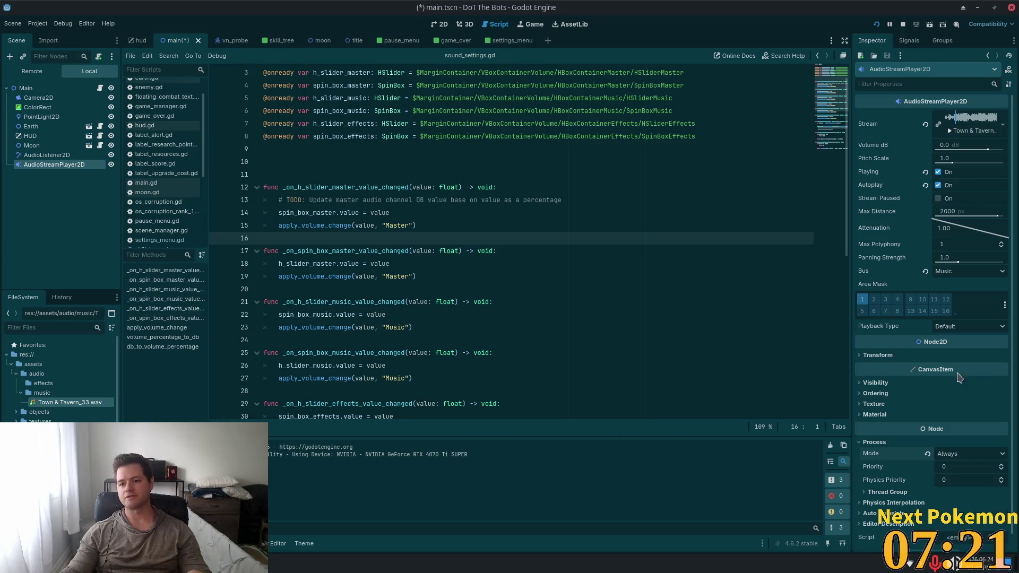
key(ctrl+s)
Set the AudioListener2D process mode to Always, then relaunch and pause the game
click(47, 155)
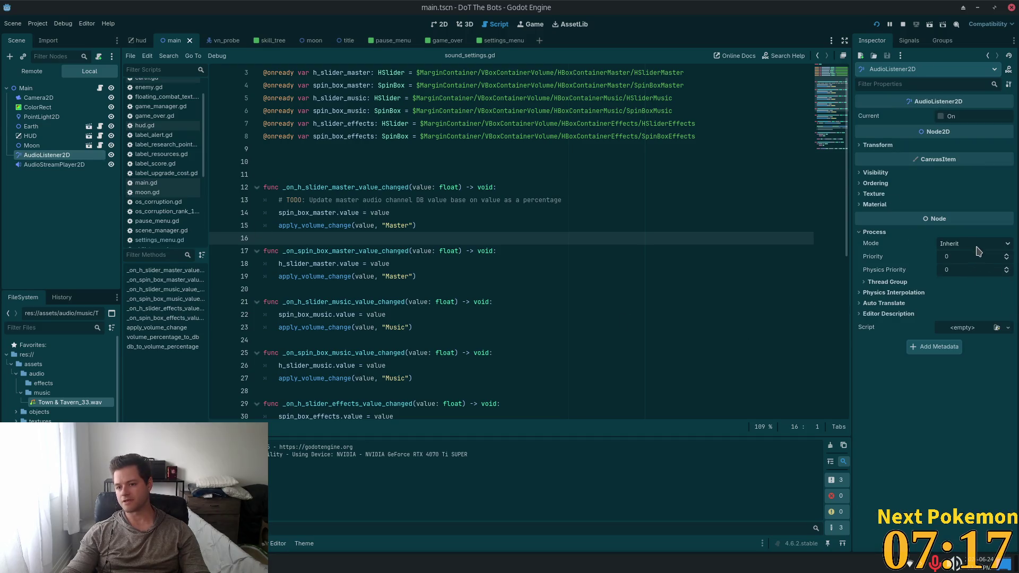
click(976, 247)
click(988, 298)
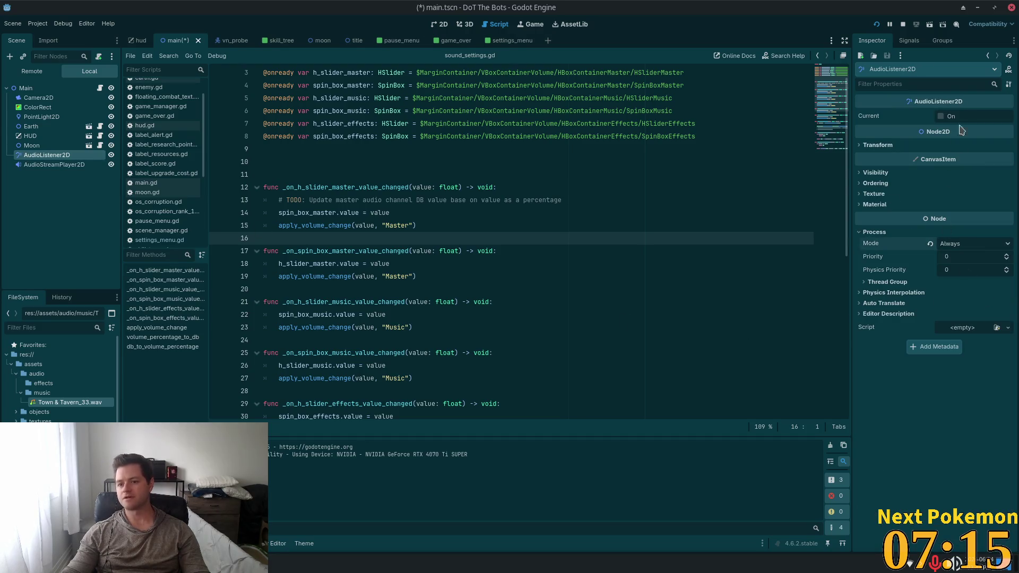
key(F5)
key(Escape)
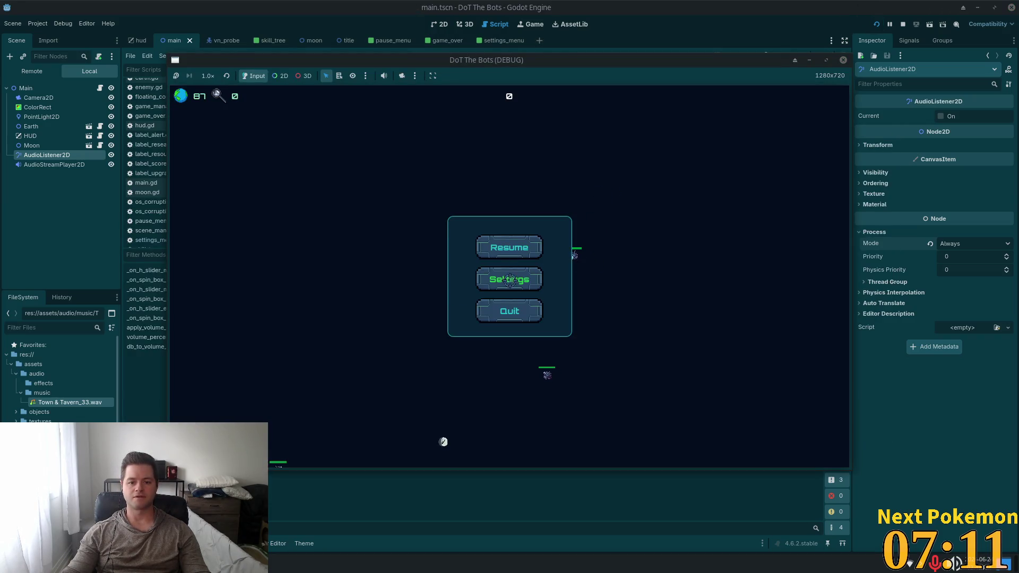
From the pause menu's Settings, drag the Music slider down to 9 and resume play
click(510, 280)
mouse_move(536, 226)
mouse_down()
mouse_move(502, 225)
mouse_move(525, 225)
mouse_up()
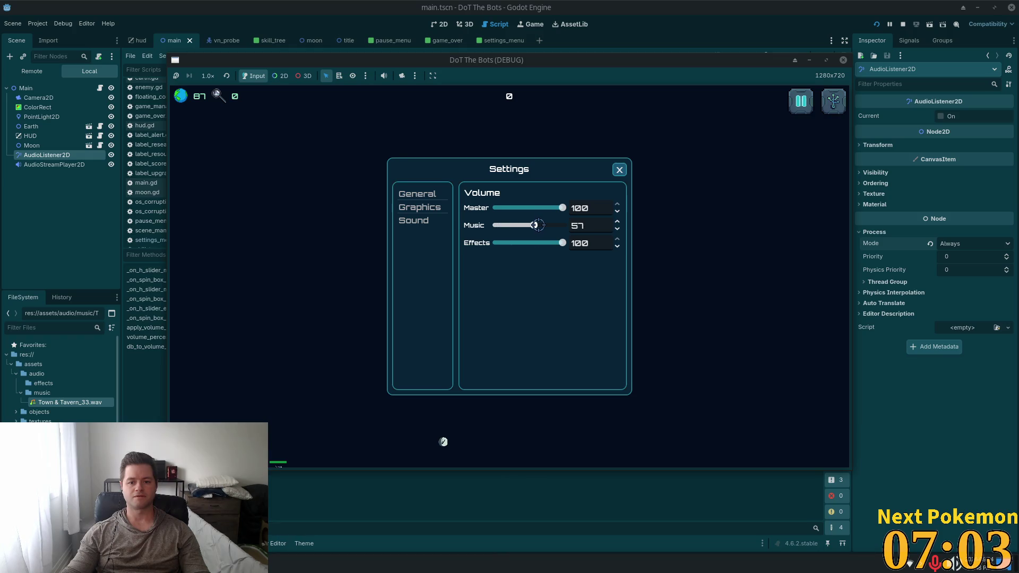
drag(558, 226, 497, 225)
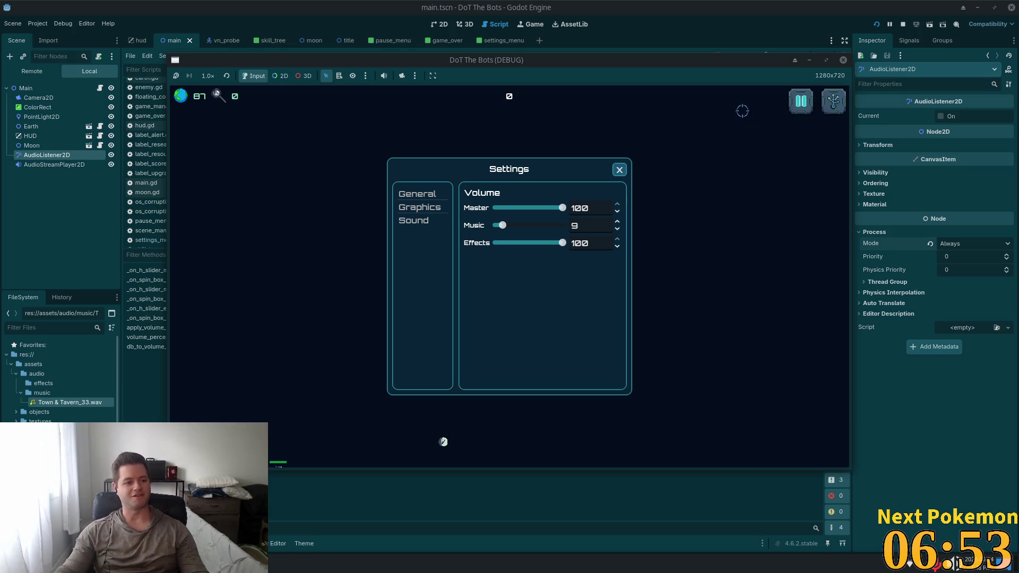
click(619, 166)
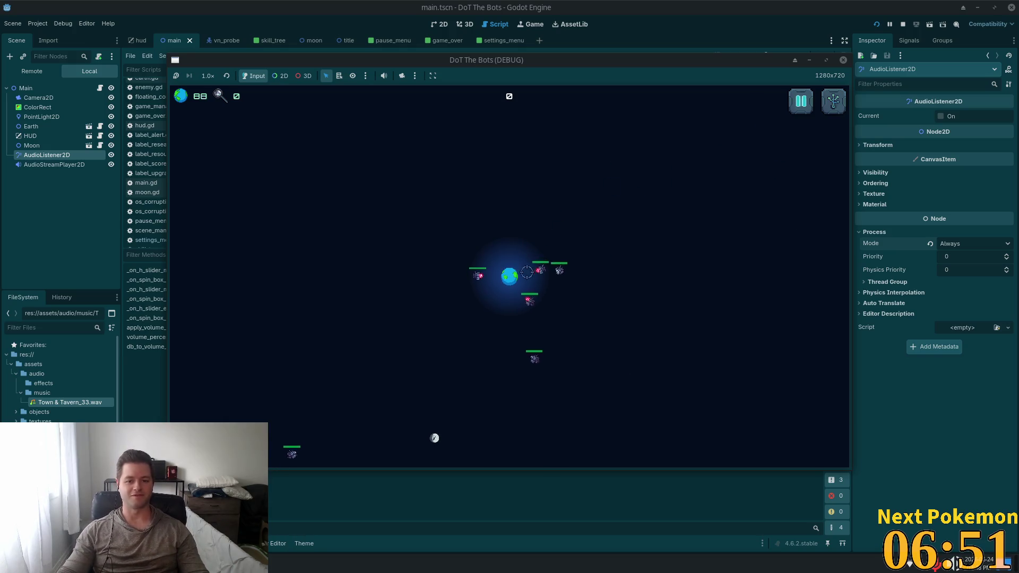
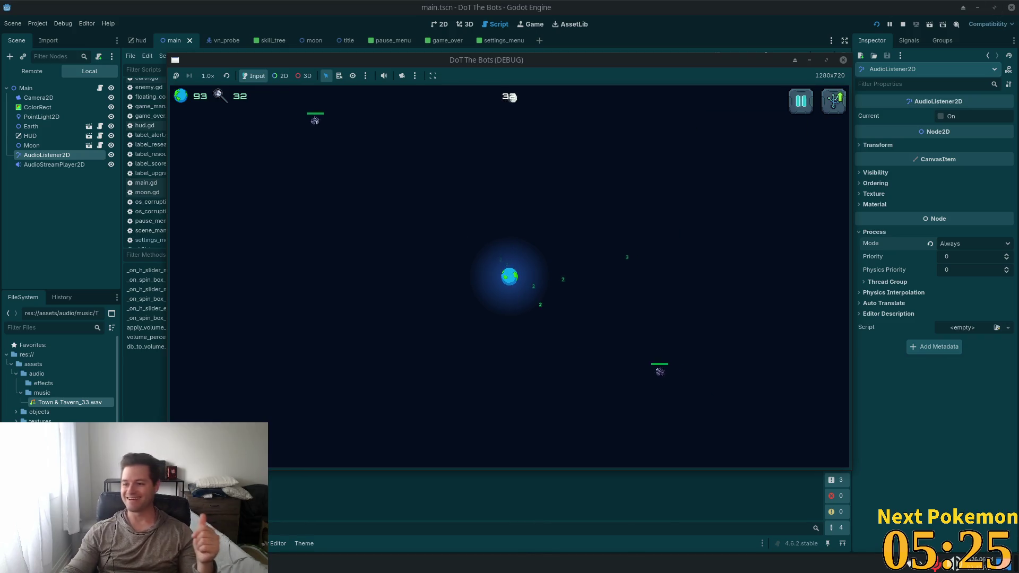
Scroll through the Town & Tavern music tracks in Thunar and return to the Music folder
key(alt+Tab)
scroll(552, 228, down, 4)
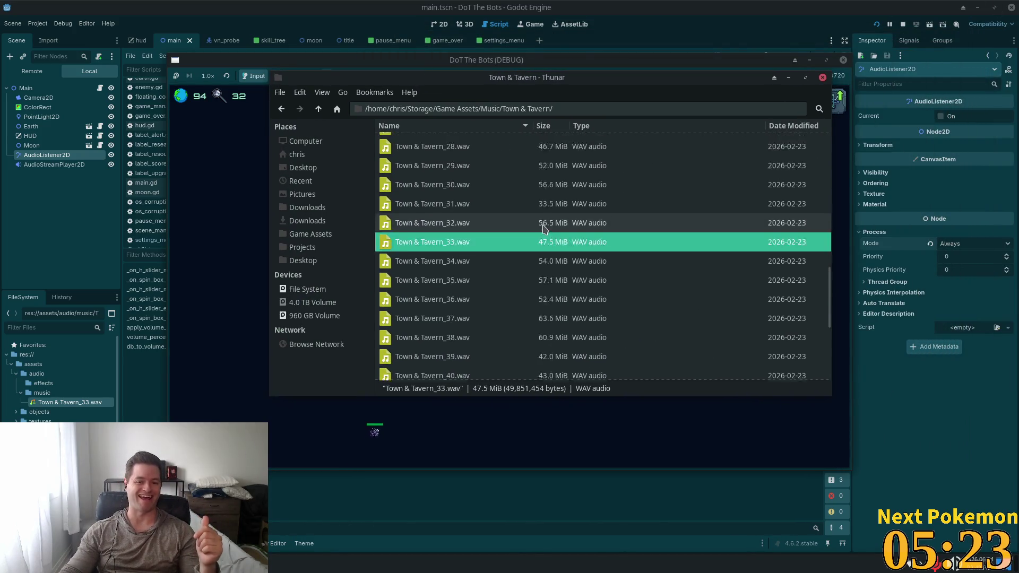
scroll(558, 233, up, 3)
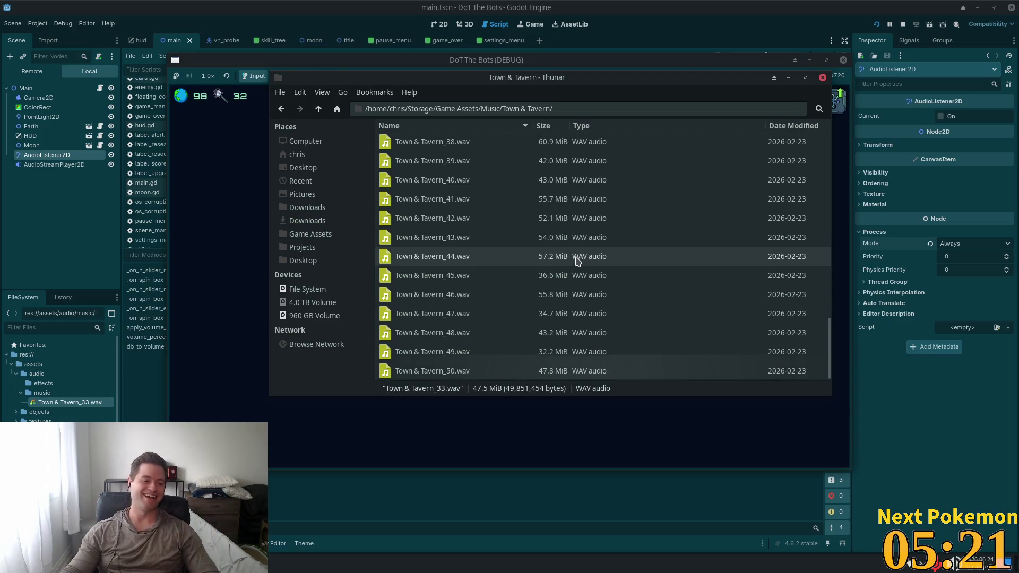
scroll(552, 233, up, 7)
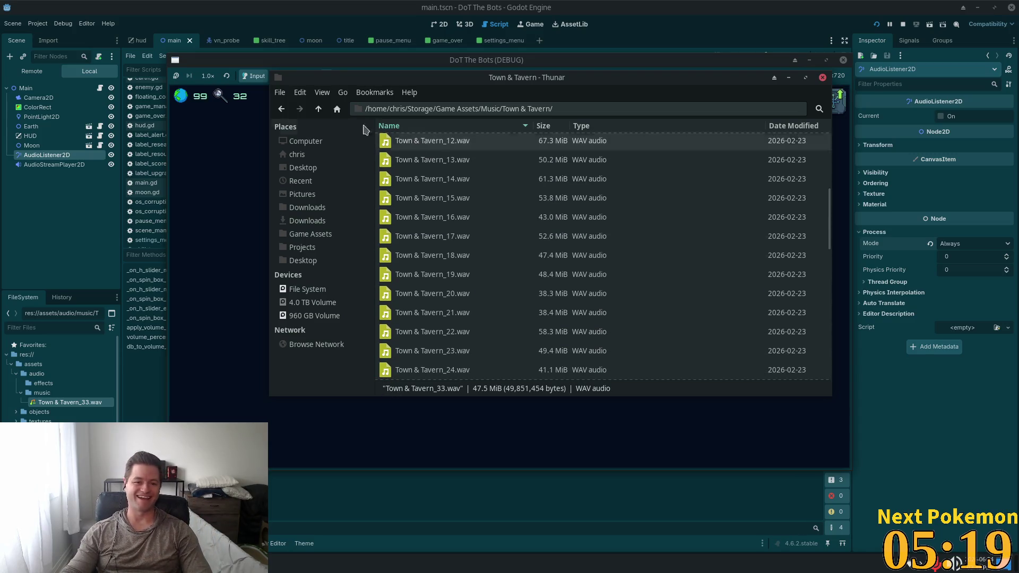
click(318, 109)
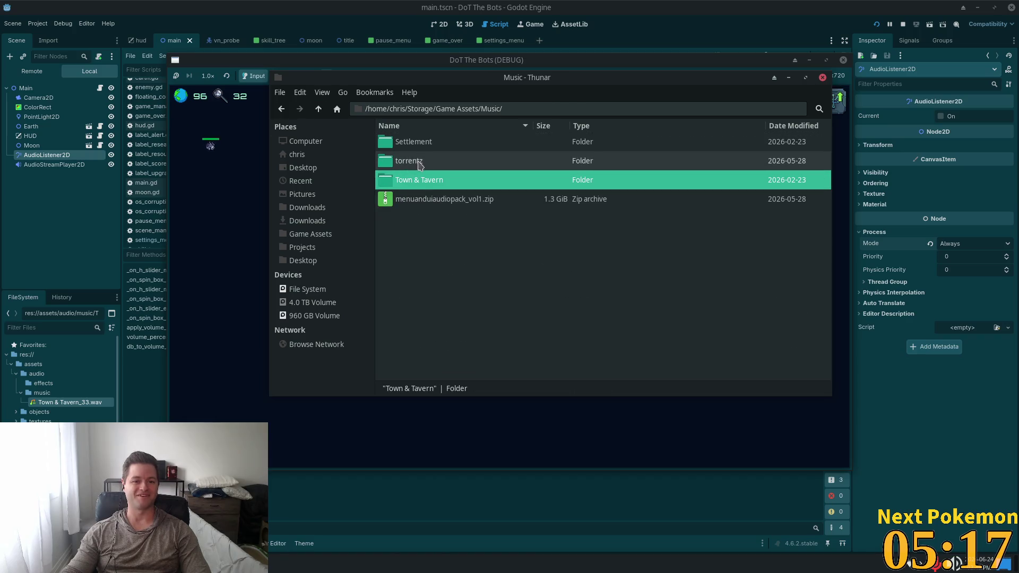
Browse the Settlement tracks, go back to Music and select menuanduiaudiopack_vol1.zip
double_click(416, 141)
scroll(554, 292, down, 12)
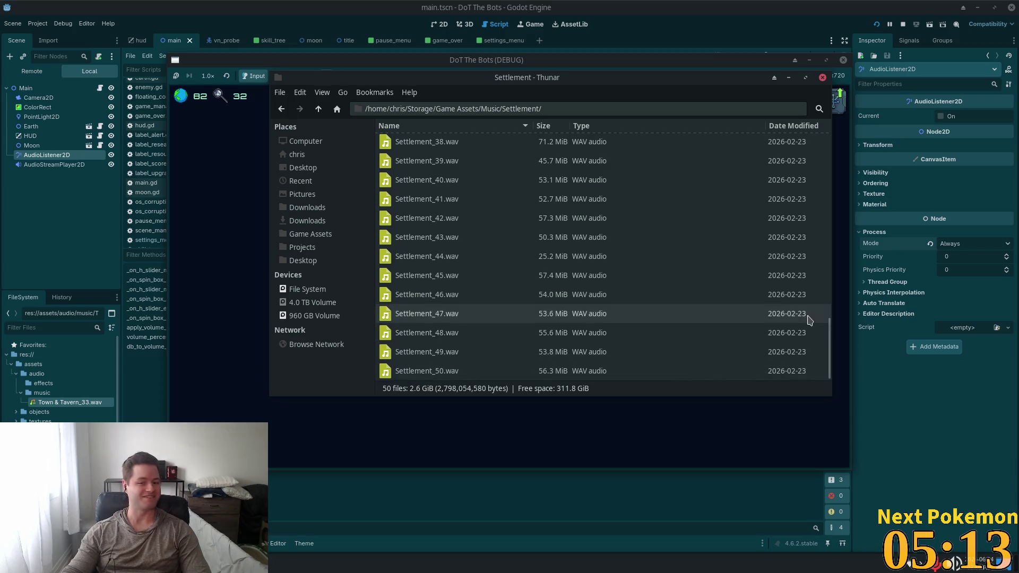
drag(831, 337, 830, 334)
scroll(831, 334, up, 12)
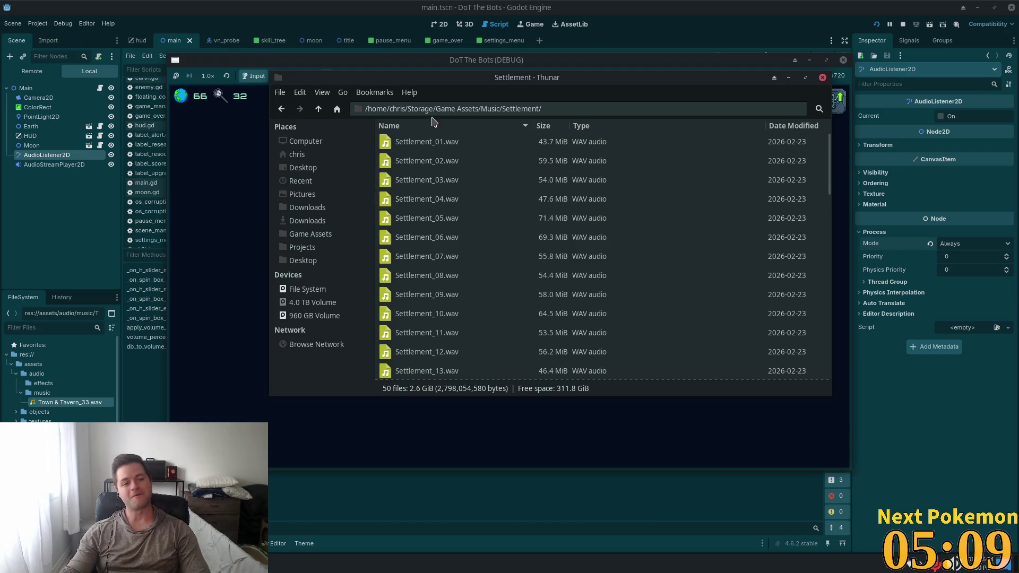
click(323, 111)
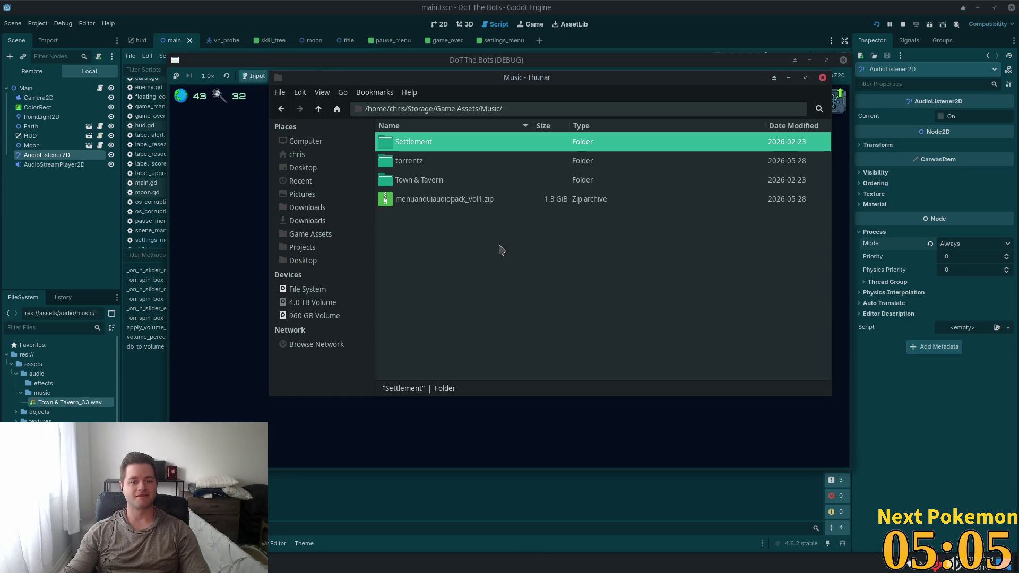
click(427, 194)
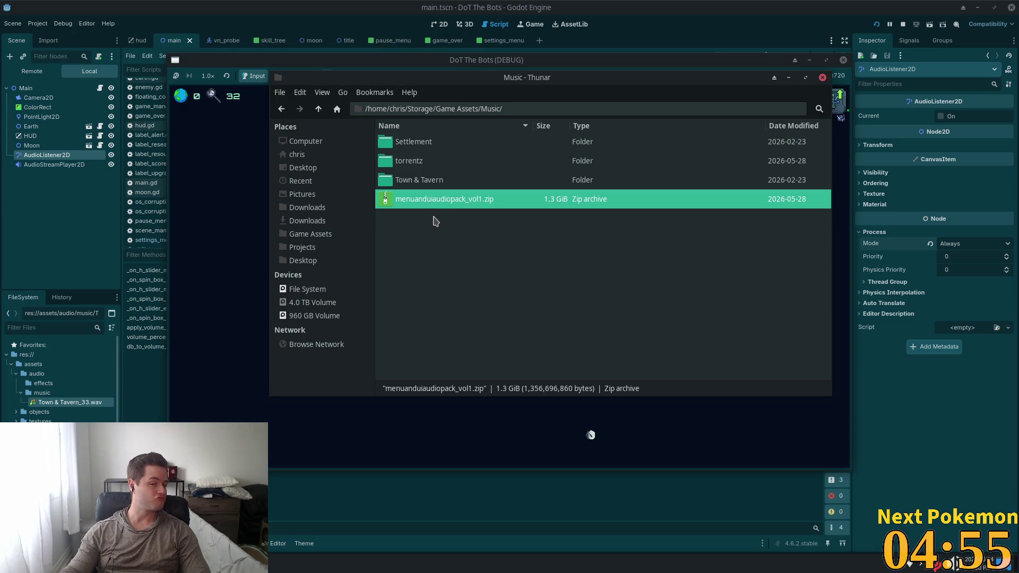
Extract menuanduiaudiopack_vol1.zip here in the Music folder
right_click(416, 200)
mouse_move(505, 258)
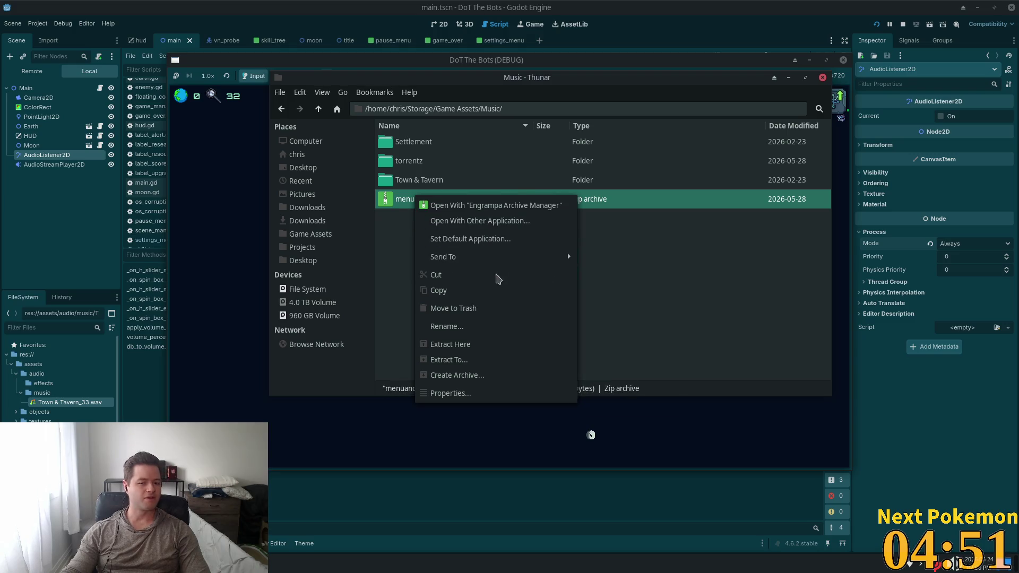
click(486, 345)
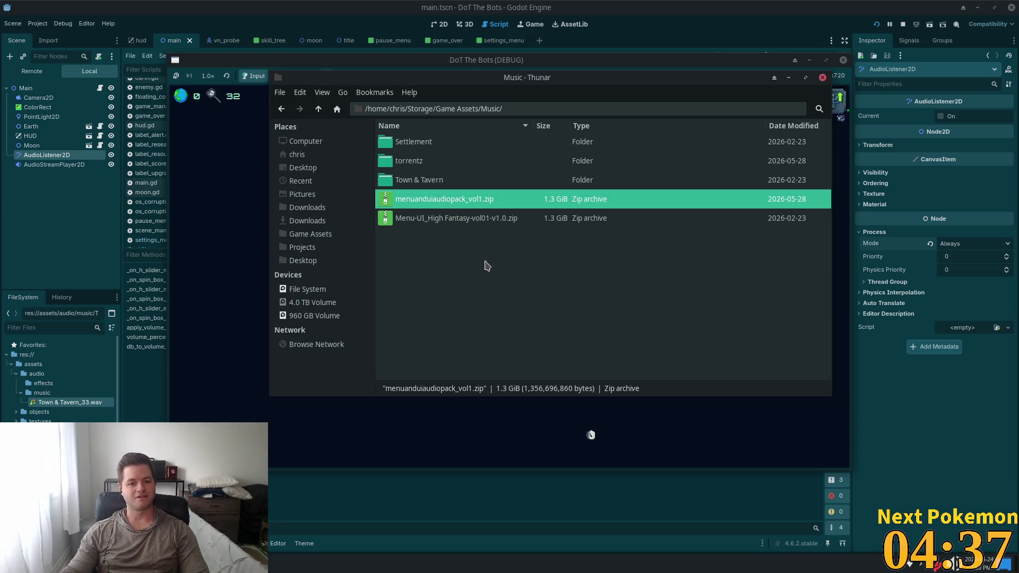
Extract Menu-UI_High Fantasy-vol01-v1.0.zip into Music and open the new Menu UI folder
right_click(424, 197)
click(413, 217)
click(423, 225)
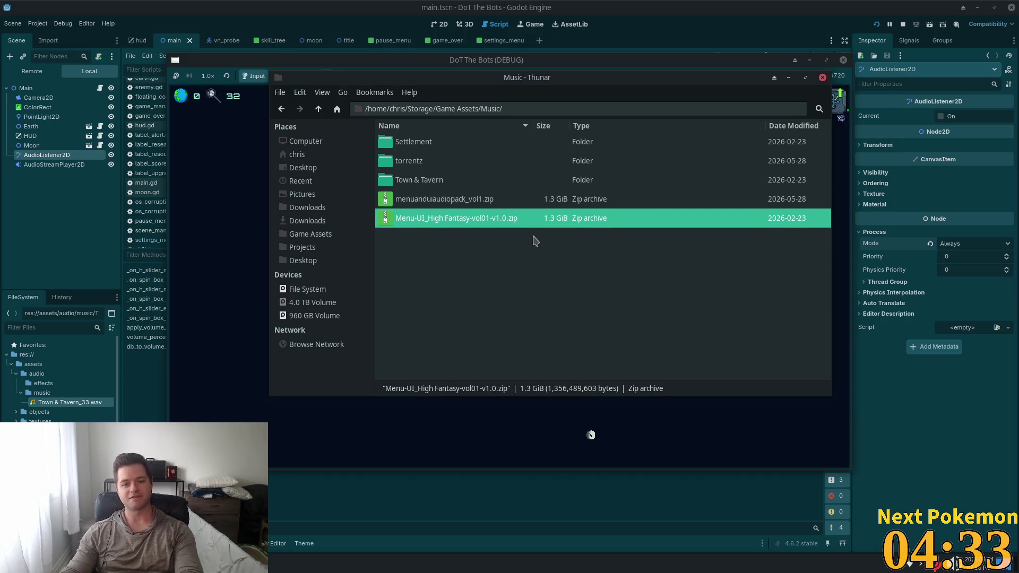
click(510, 199)
right_click(471, 201)
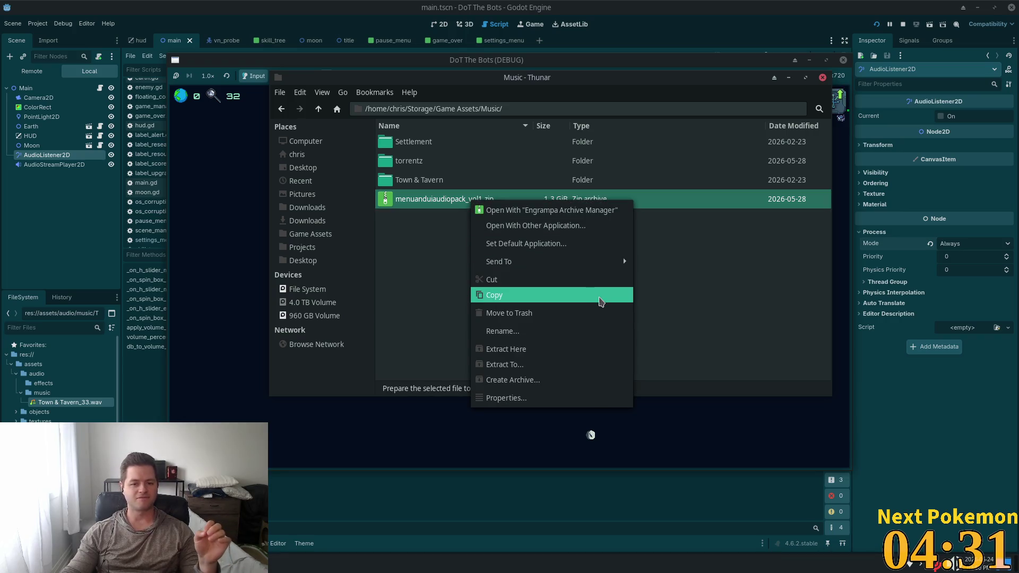
click(579, 349)
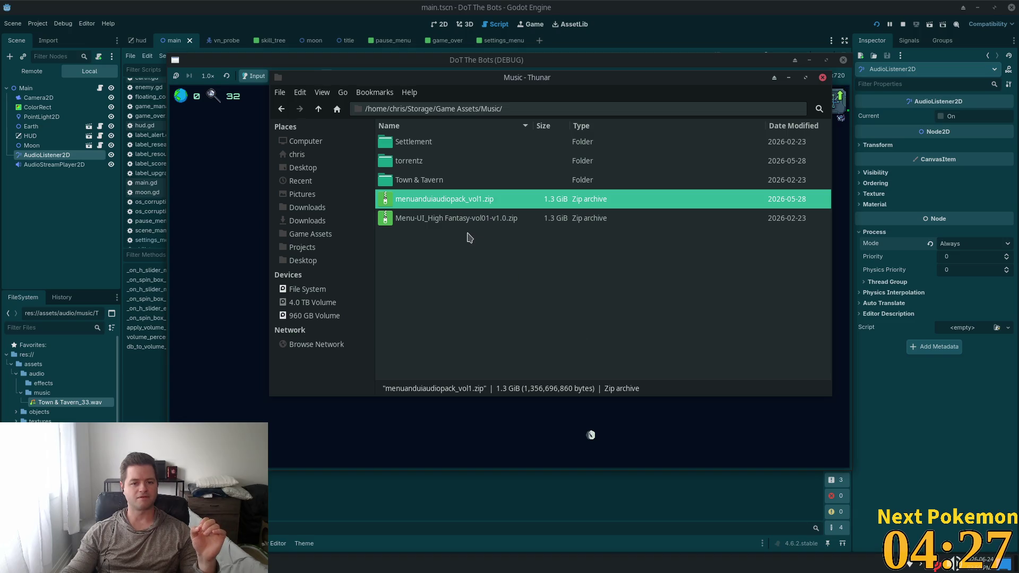
click(431, 221)
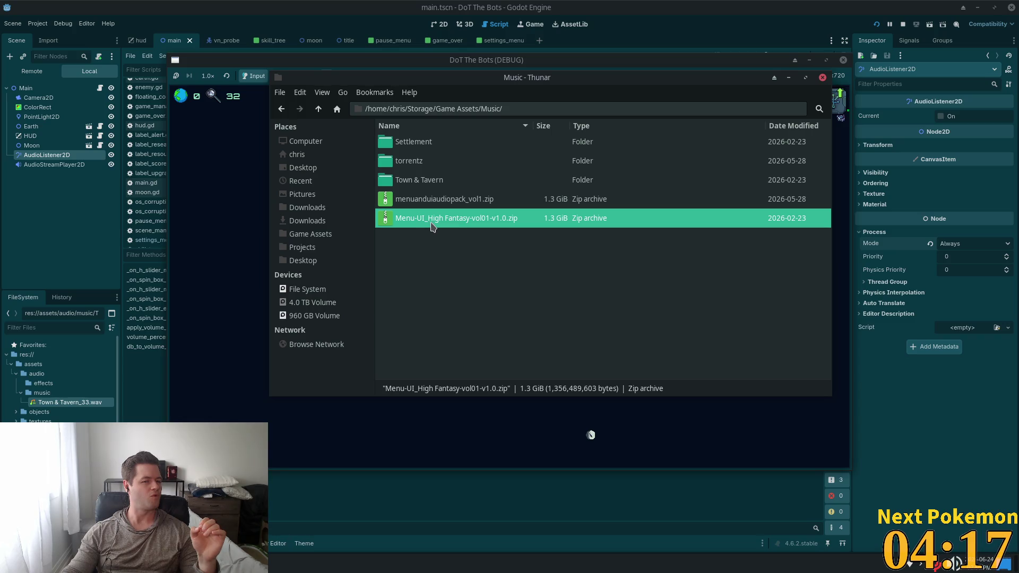
right_click(435, 225)
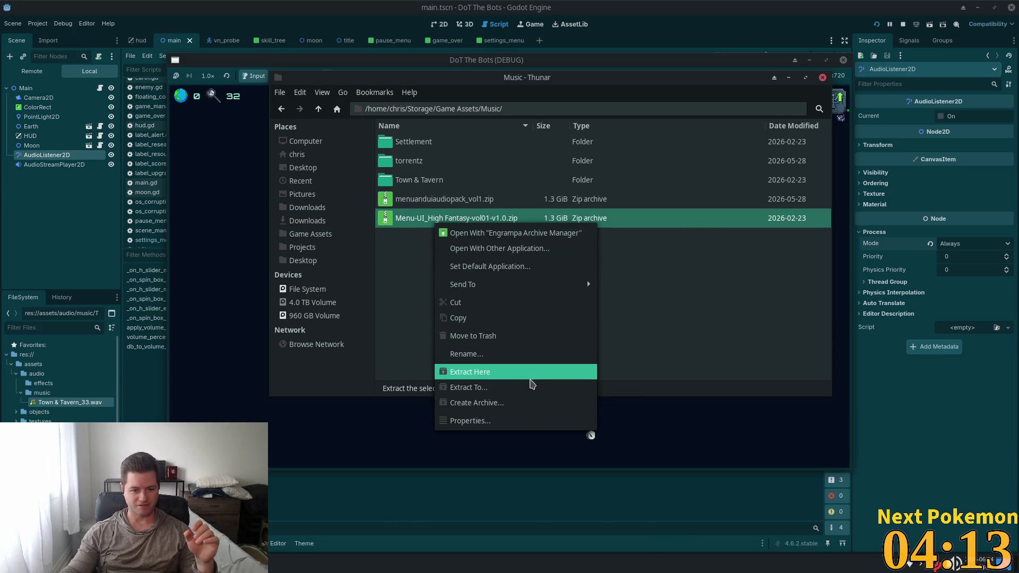
click(529, 372)
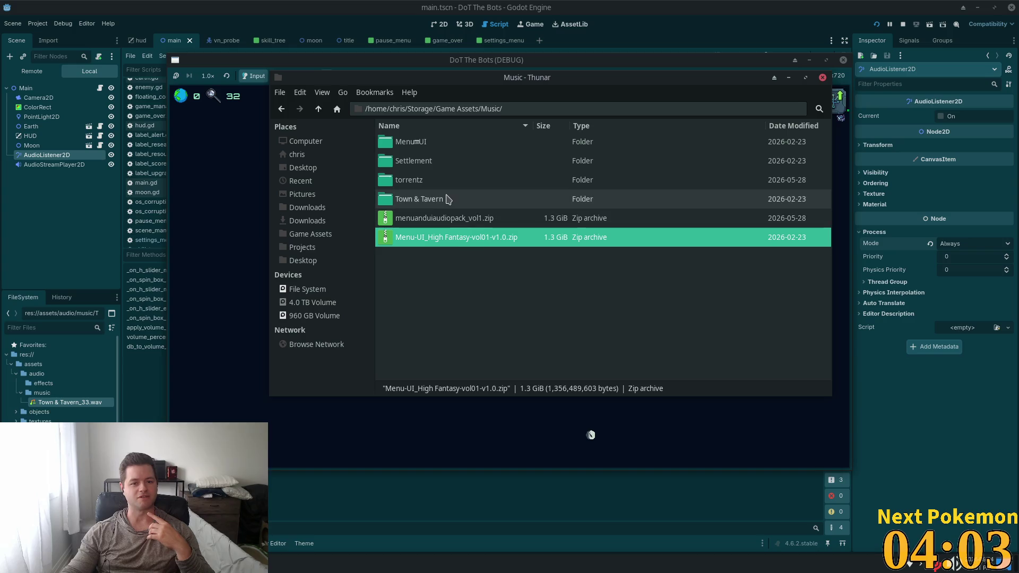
double_click(444, 142)
Play Menu_UI_01.wav in VLC and stop the running Godot debug game
scroll(610, 275, down, 6)
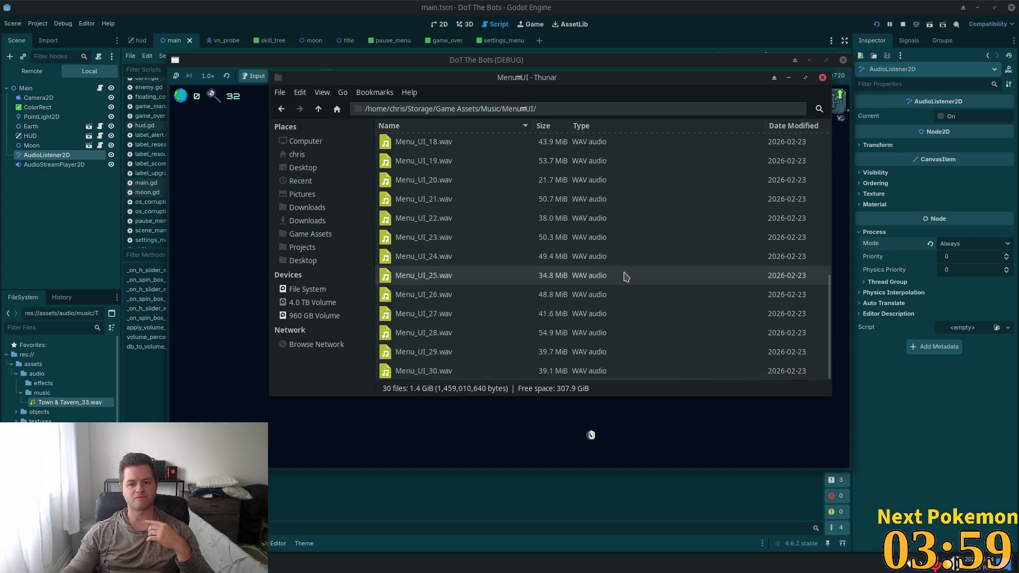
scroll(626, 277, up, 6)
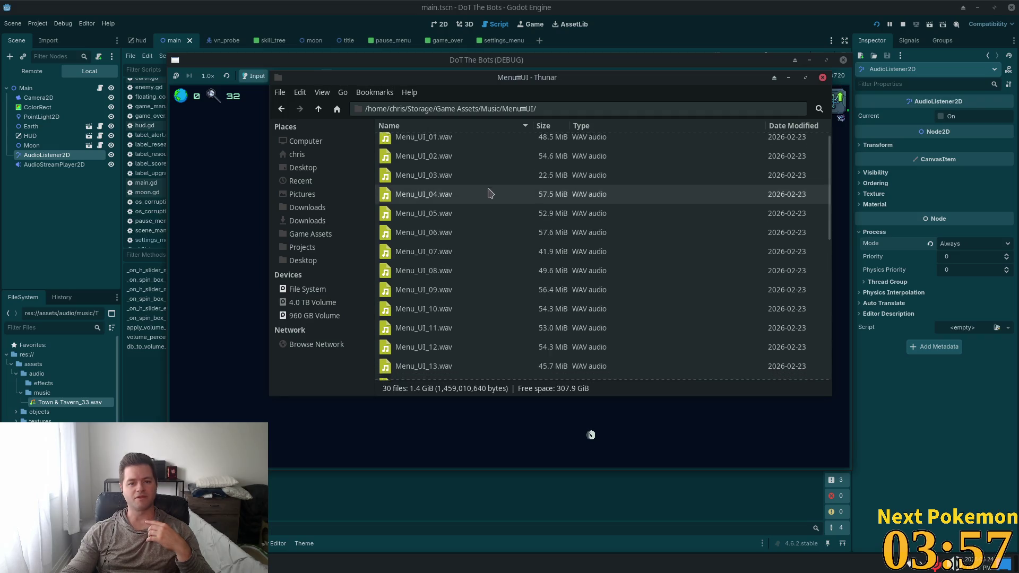
right_click(435, 148)
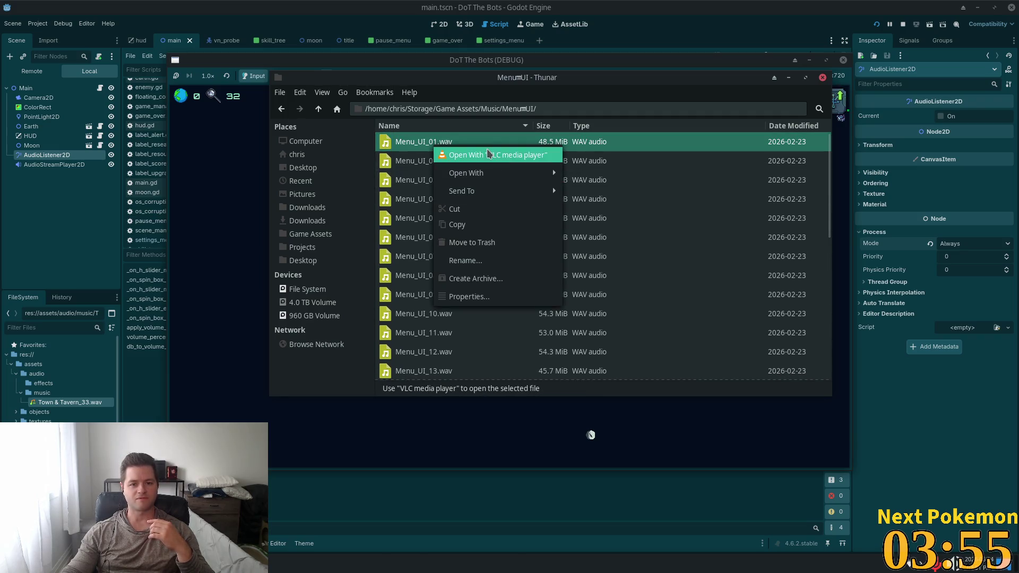
click(478, 152)
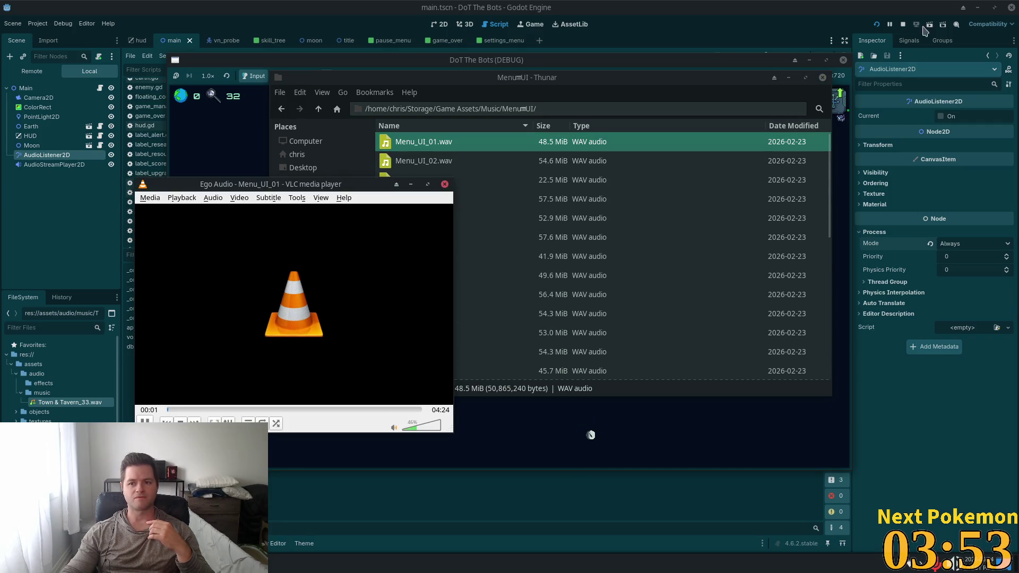
click(902, 24)
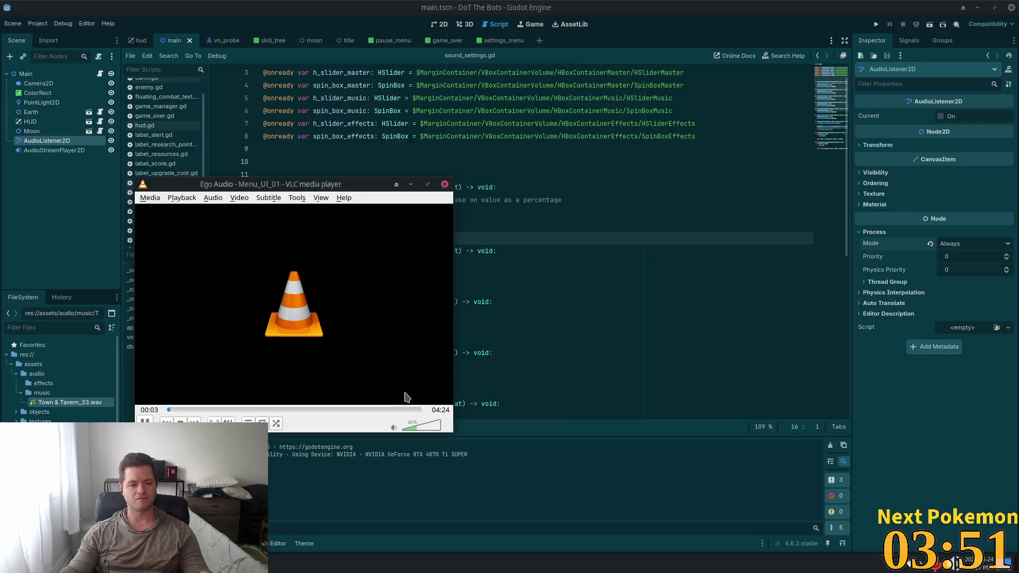
Skip the preview ahead to about one minute, then close VLC
click(229, 410)
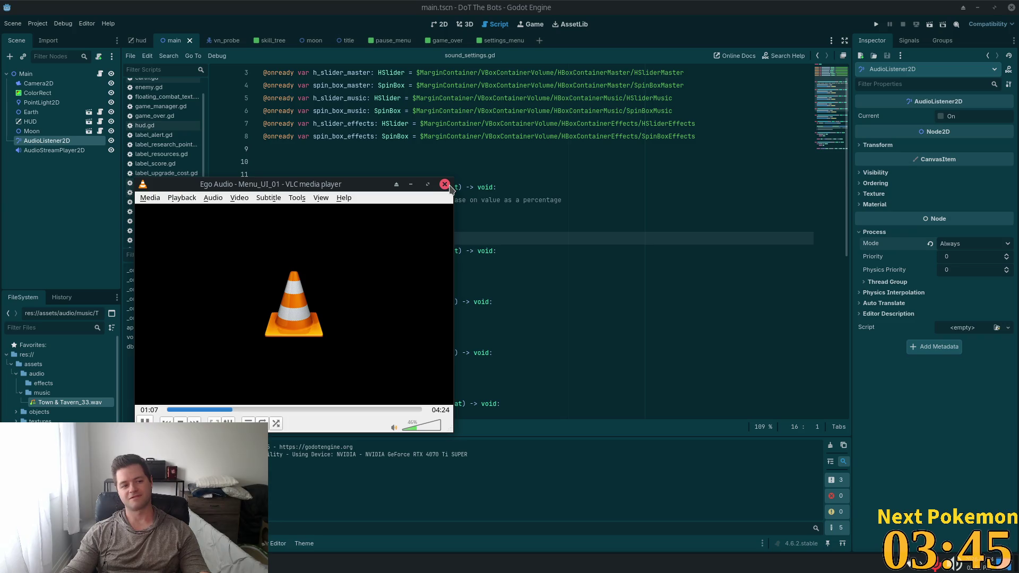
click(447, 185)
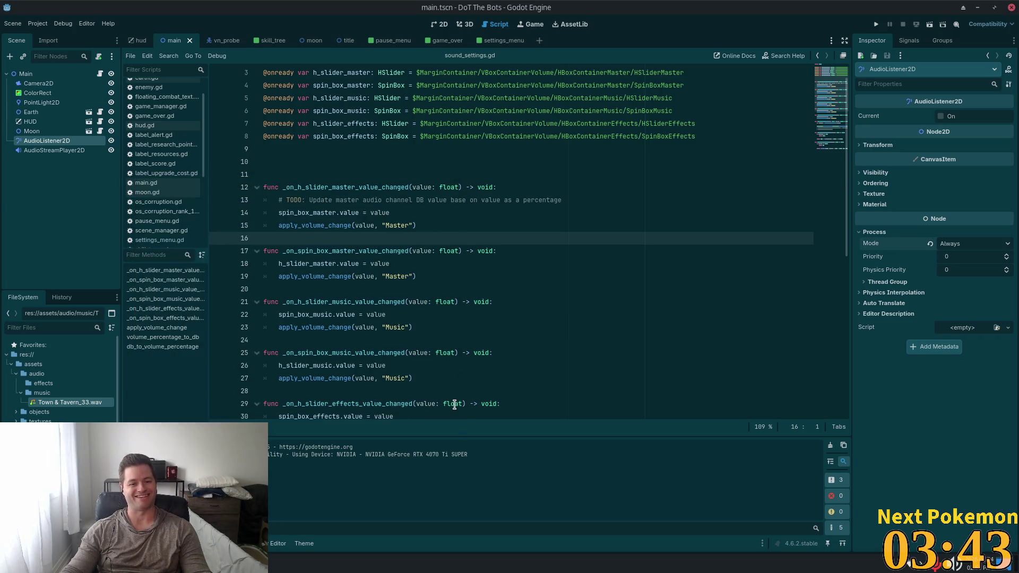
key(alt+Tab)
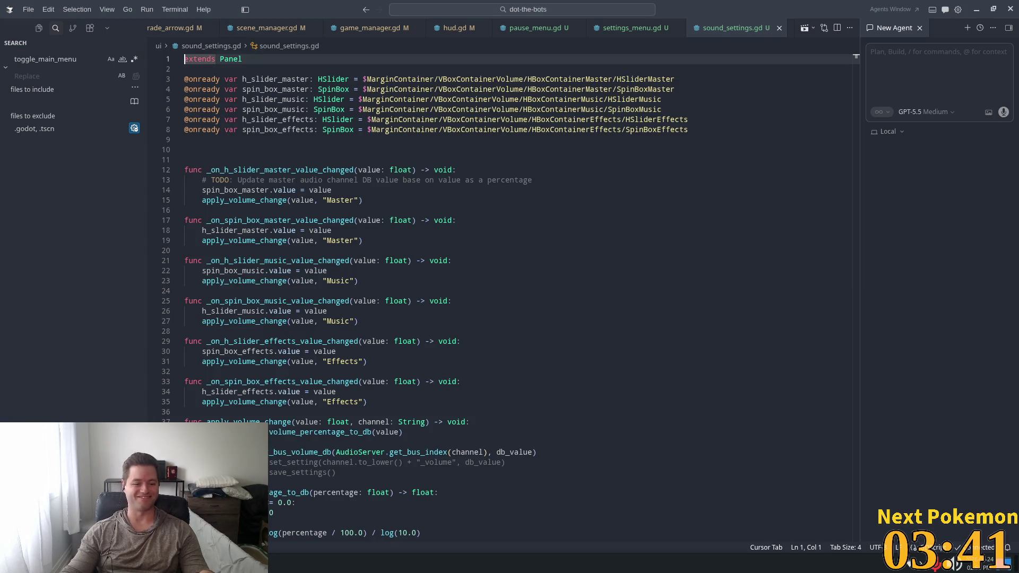
Return Thunar to the Music folder and box-select both zip archives
key(alt+Tab)
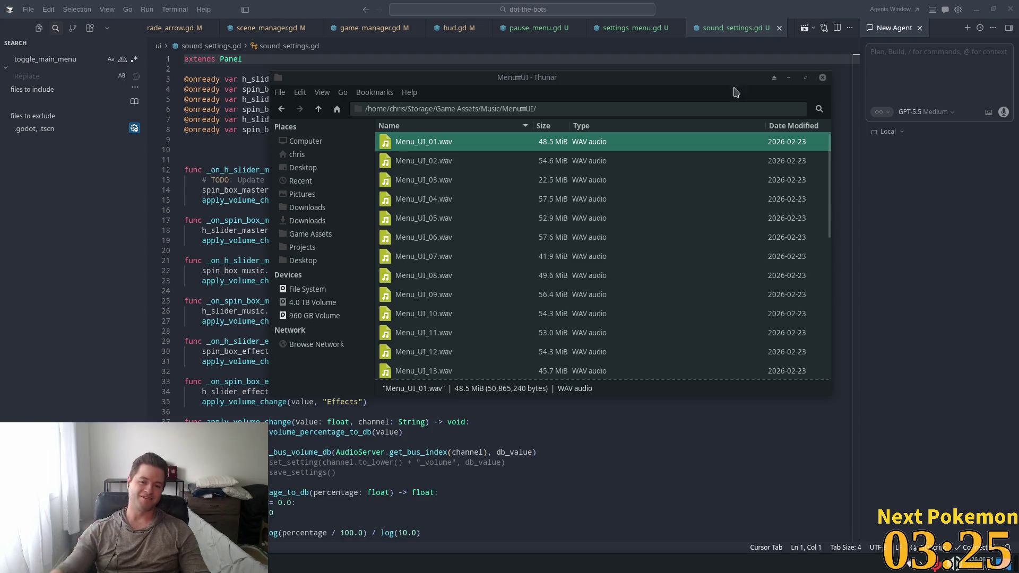
click(318, 108)
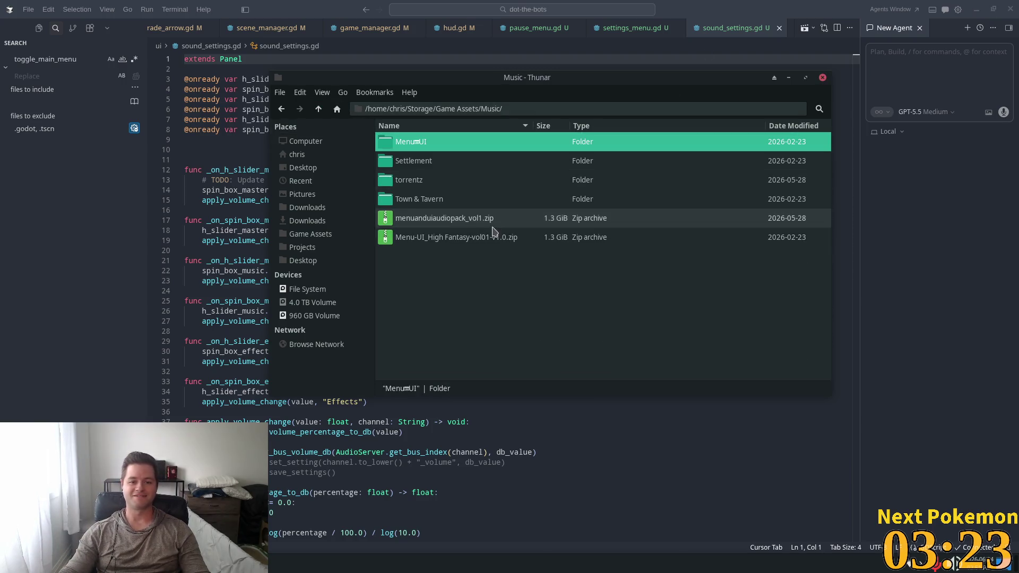
click(636, 341)
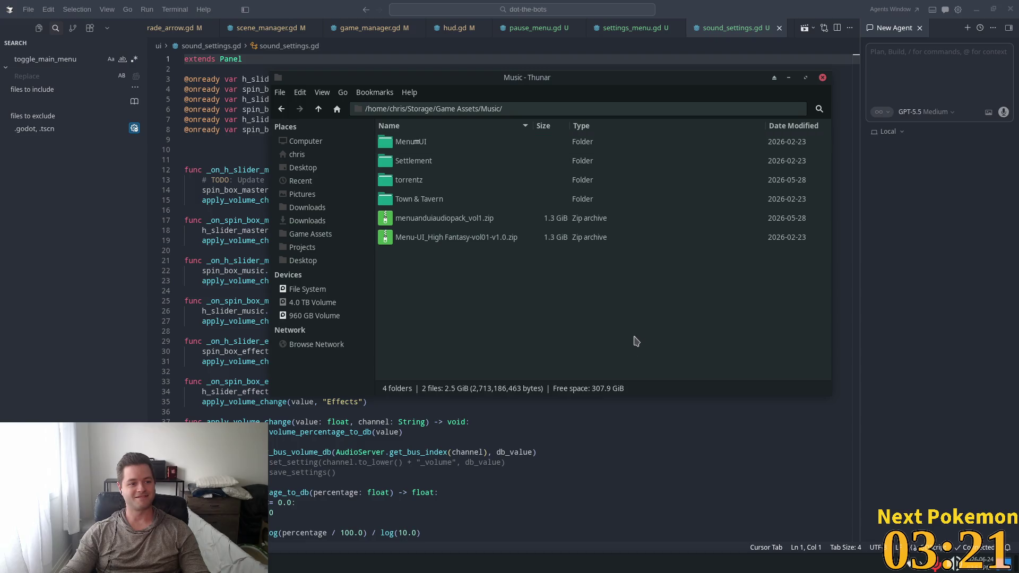
drag(544, 281, 458, 222)
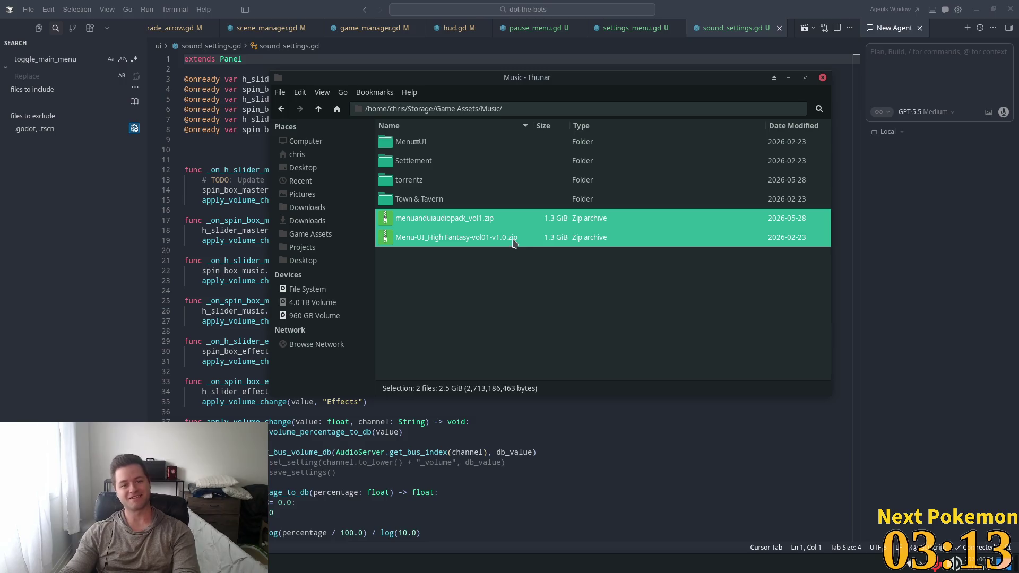
Check the Menu UI folder's properties
click(419, 141)
right_click(423, 142)
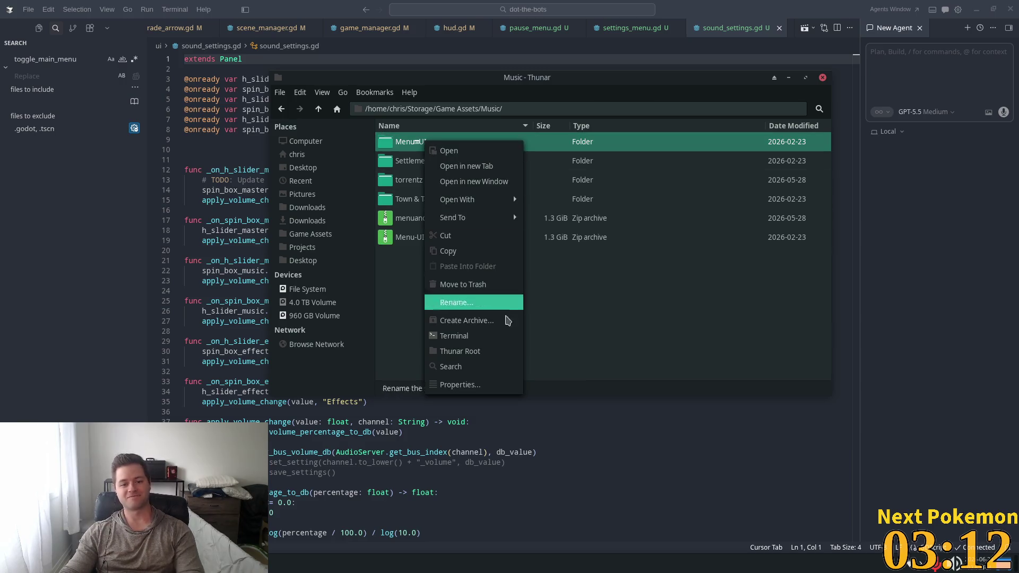
click(499, 384)
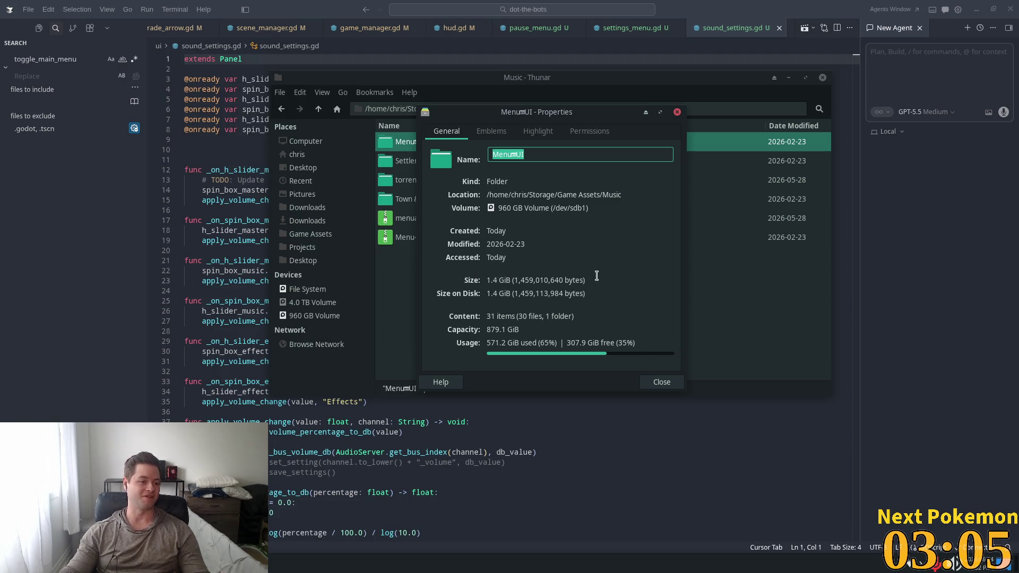
click(677, 112)
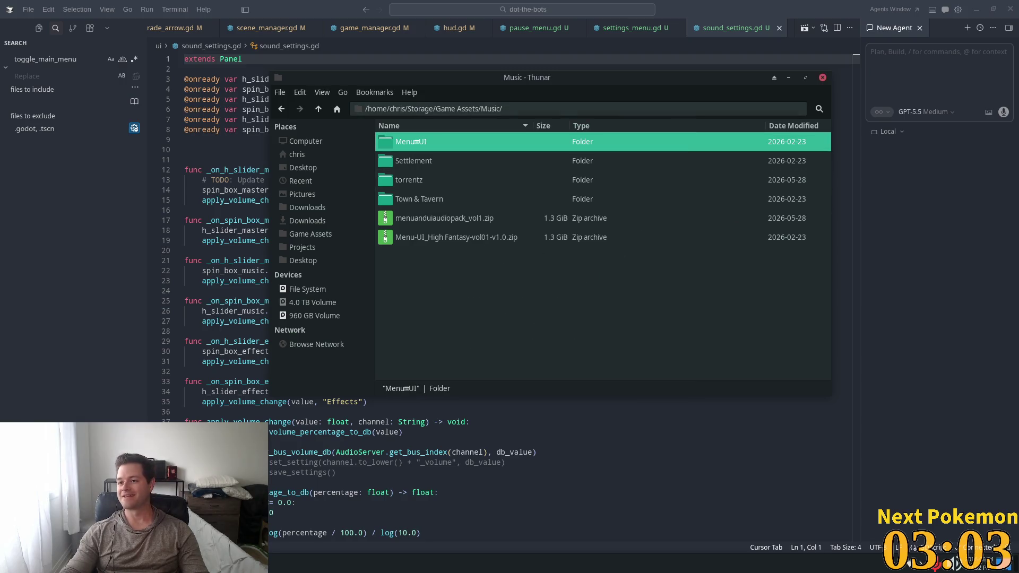
Delete both UI audio zip archives and the Menu UI folder
drag(539, 321, 393, 211)
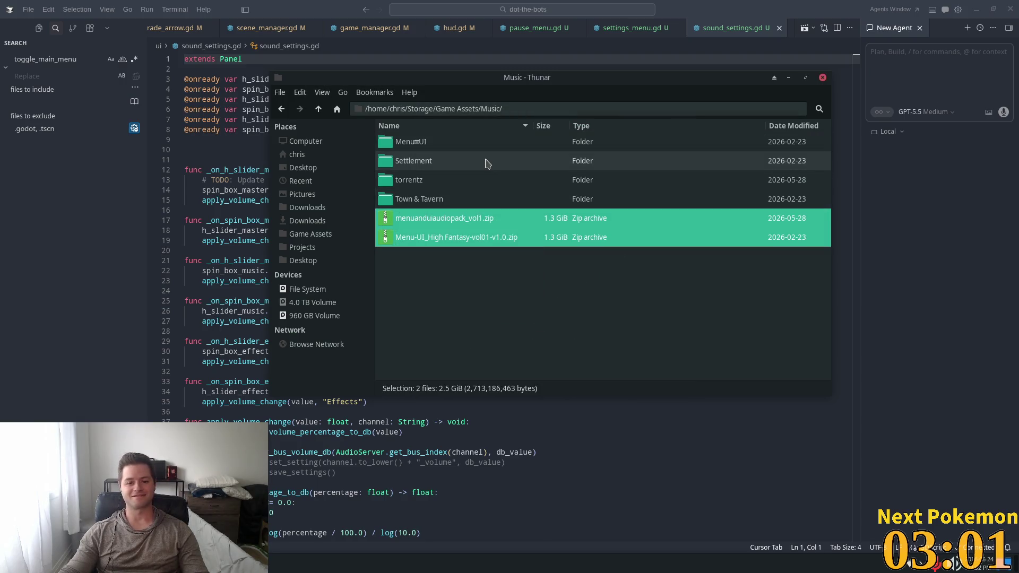
key(Delete)
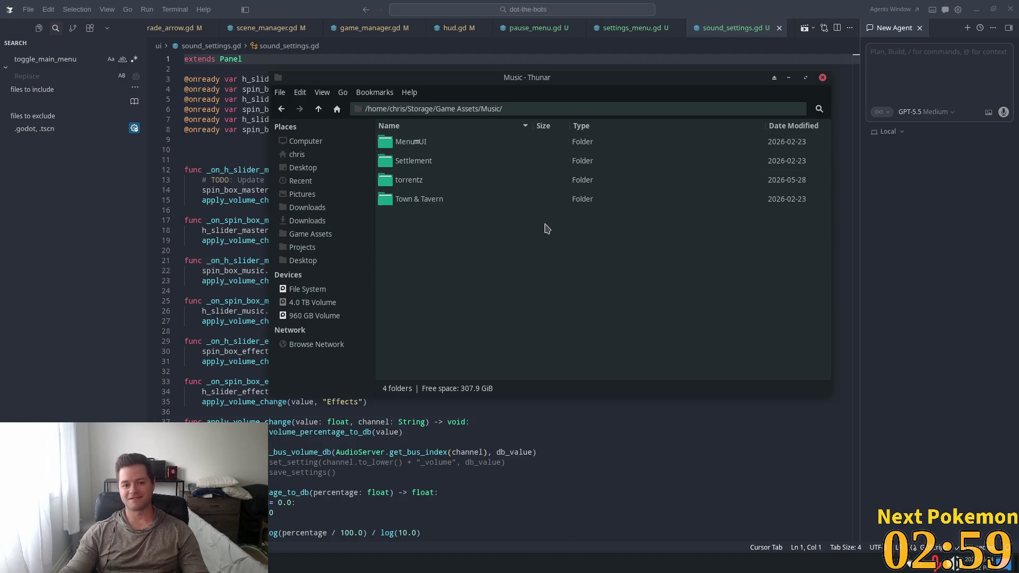
click(401, 139)
key(Delete)
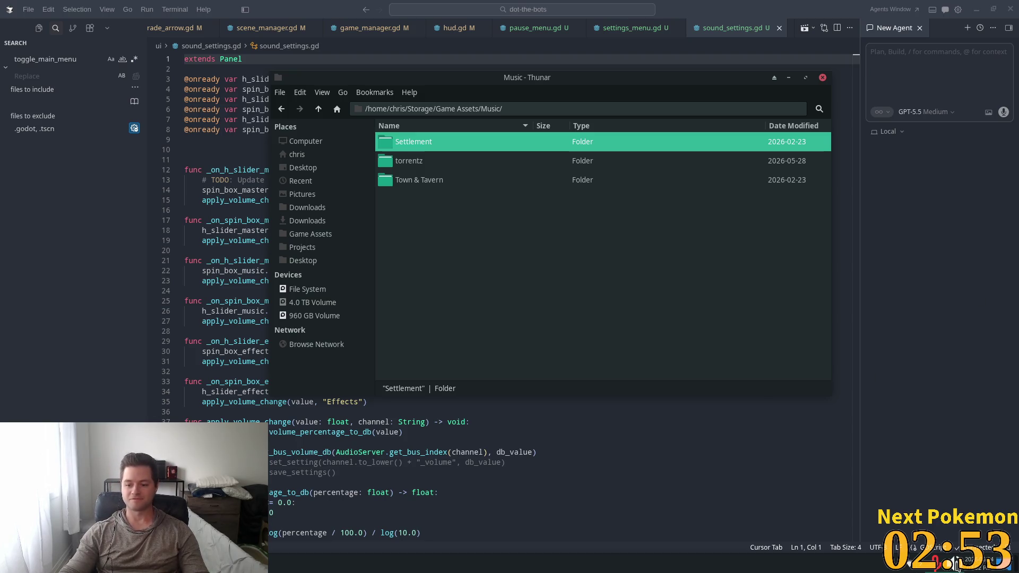
Lower the system output volume slightly and return to the code editor
click(922, 564)
drag(869, 405, 861, 405)
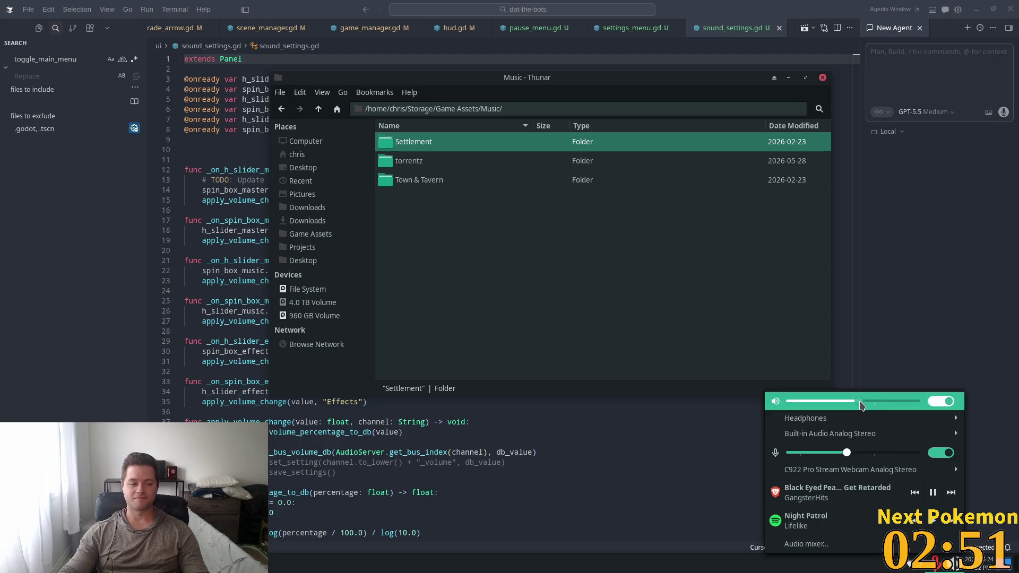
click(629, 292)
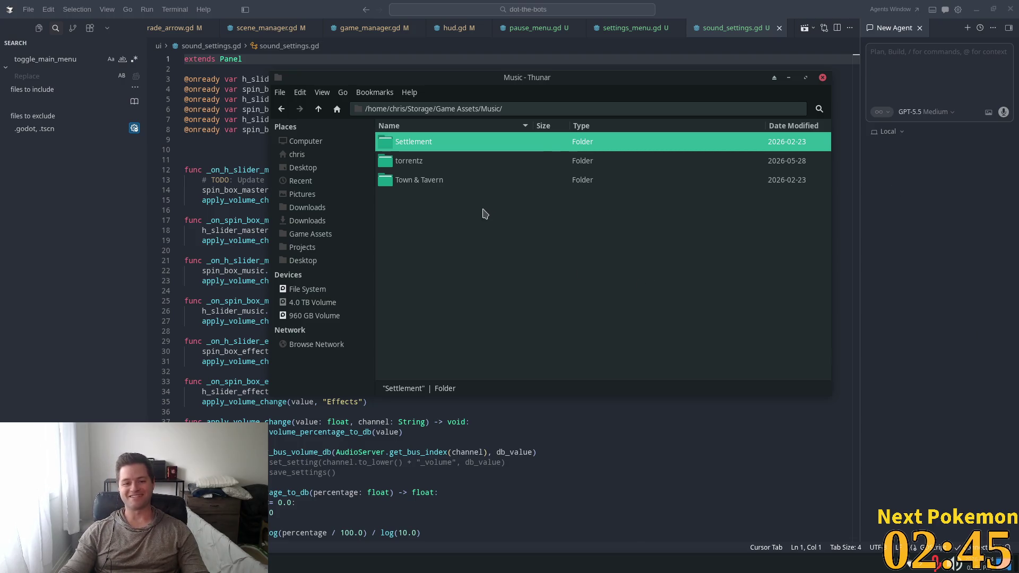
click(873, 403)
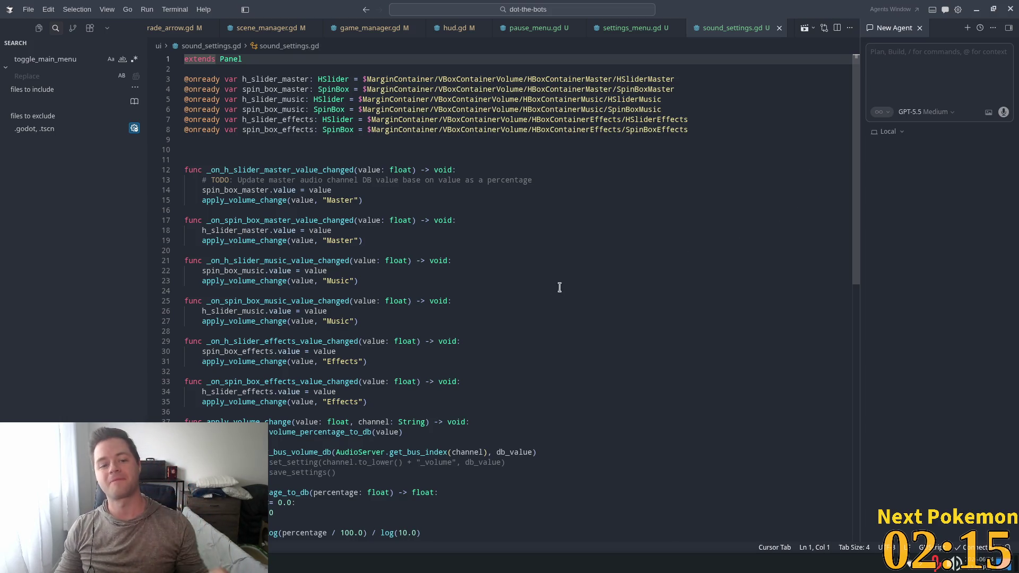
scroll(531, 308, down, 10)
scroll(521, 302, up, 10)
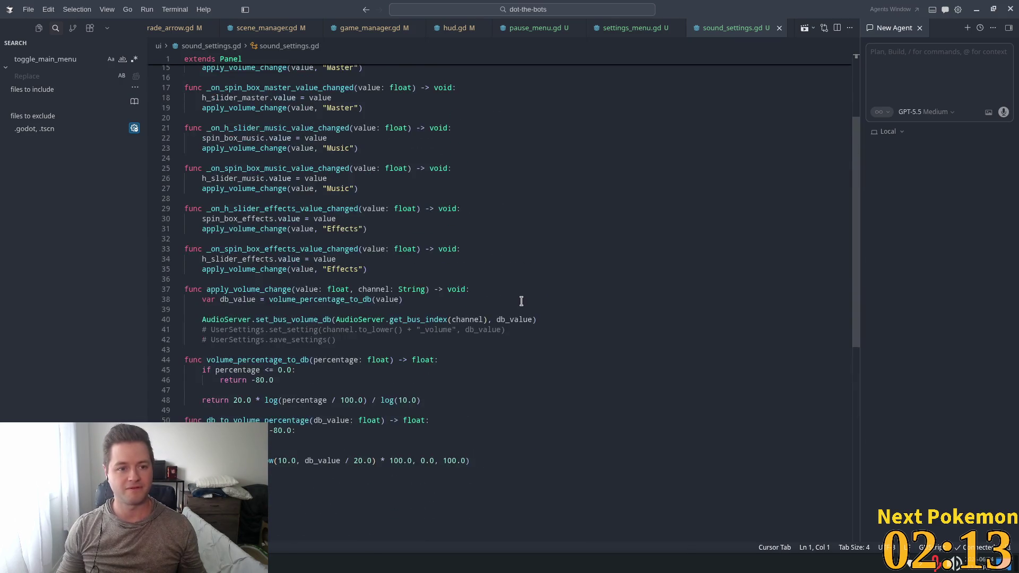
key(alt+Tab)
Clear the AudioStreamPlayer2D's Town & Tavern stream and save main.tscn
click(53, 150)
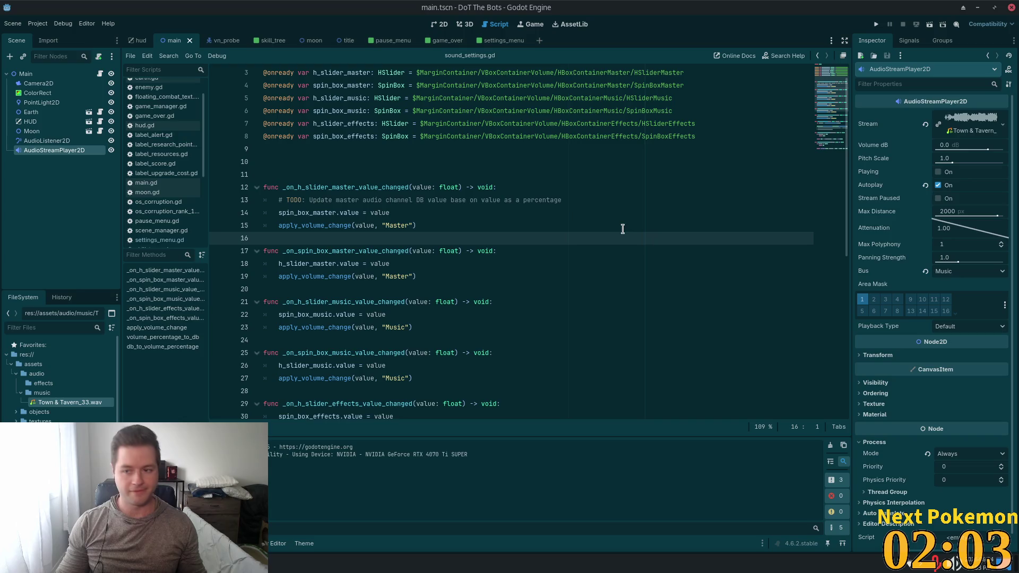
click(925, 123)
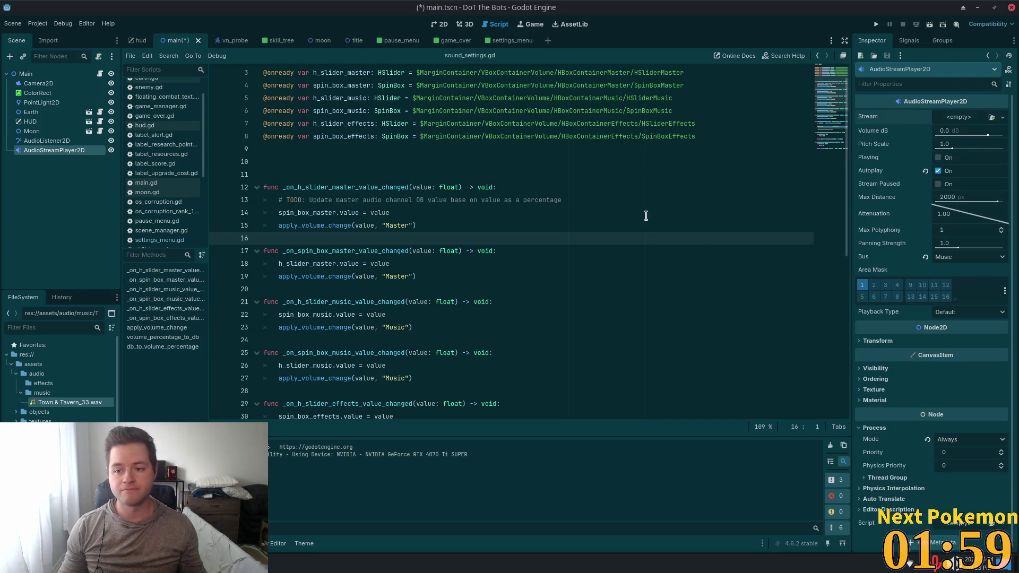
key(ctrl+s)
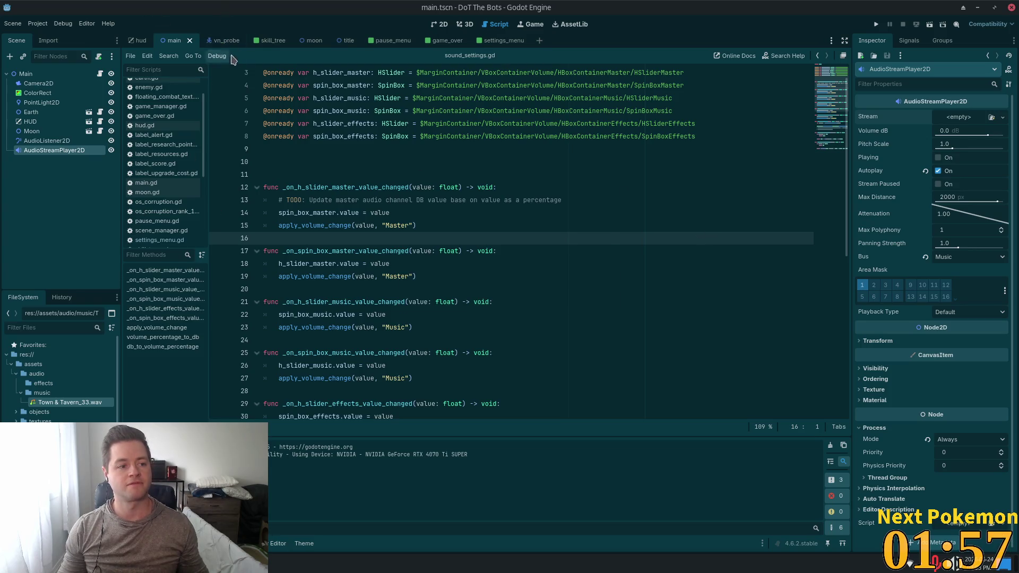
mouse_move(436, 124)
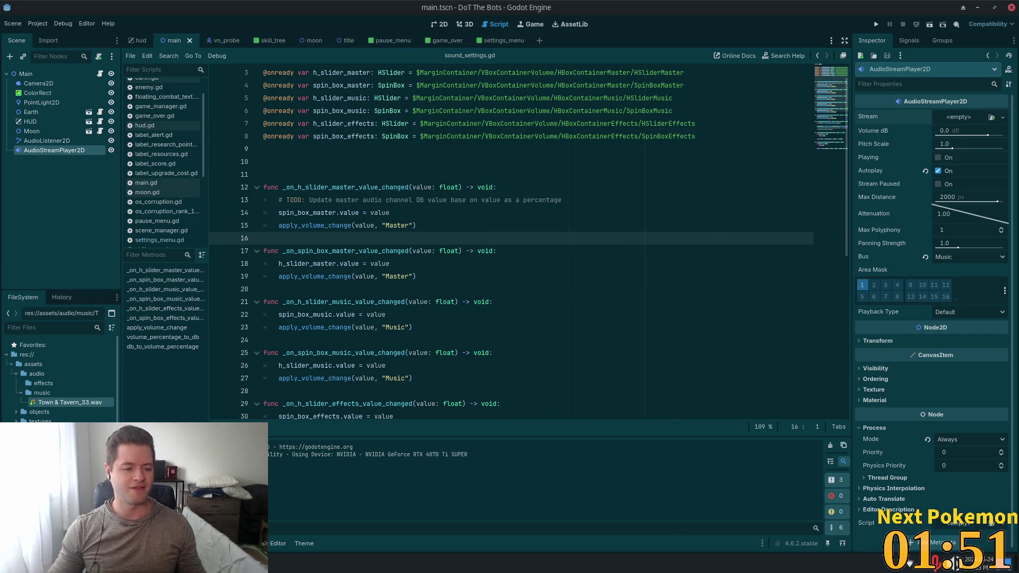
key(alt+Tab)
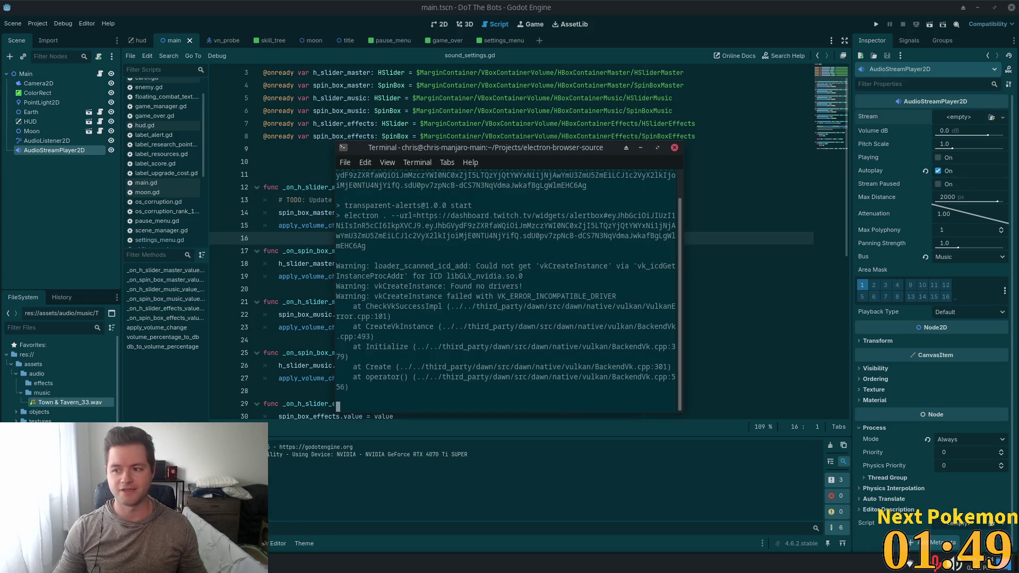
Delete Town & Tavern_33.wav from the FileSystem dock and confirm the removal
click(273, 526)
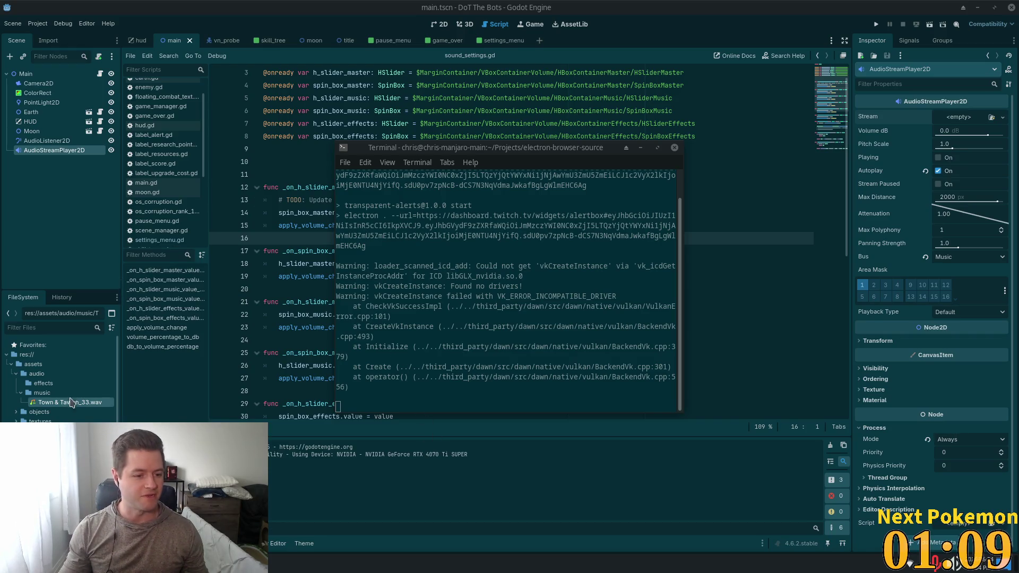
click(37, 399)
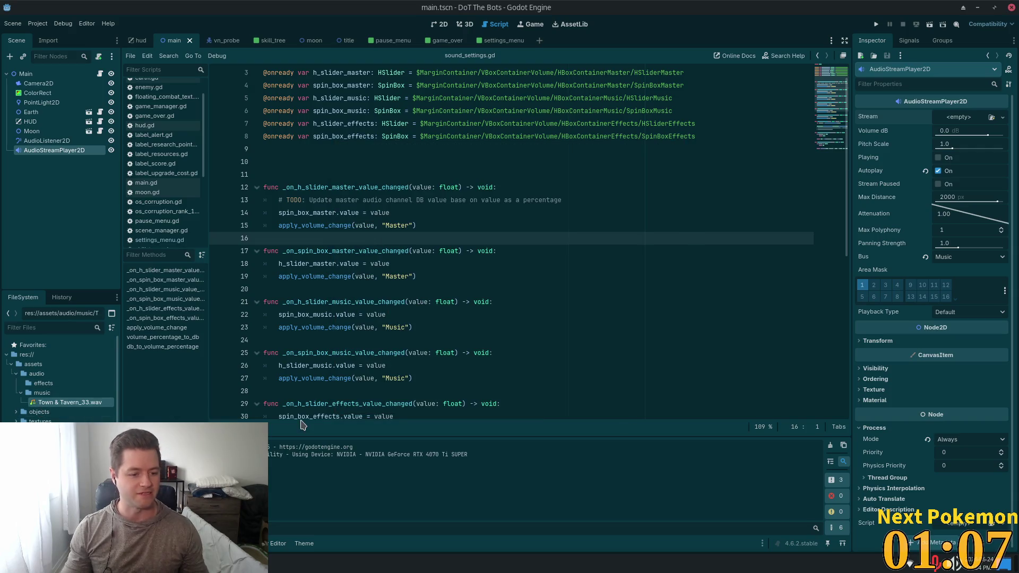
key(Delete)
click(559, 329)
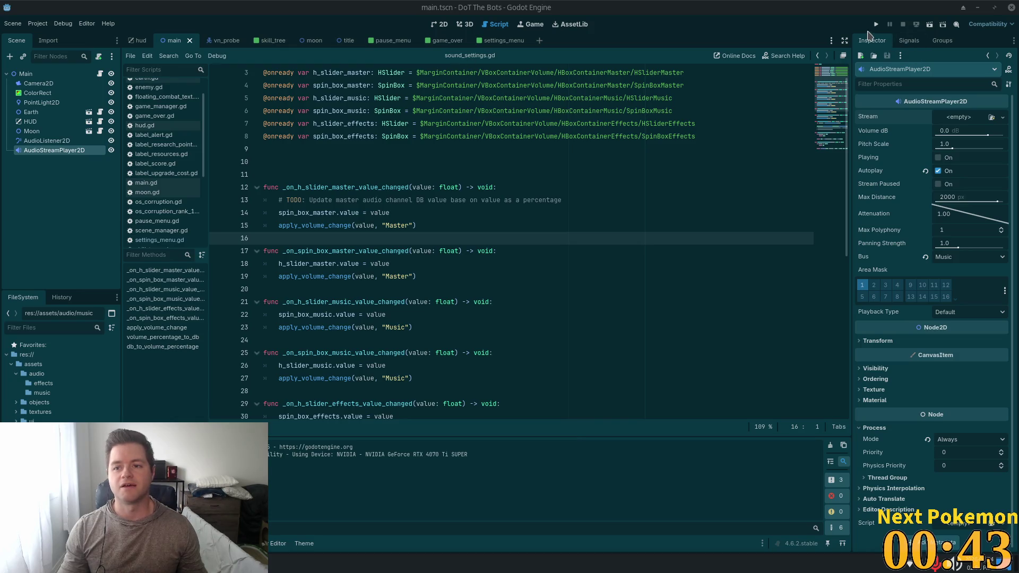
key(F5)
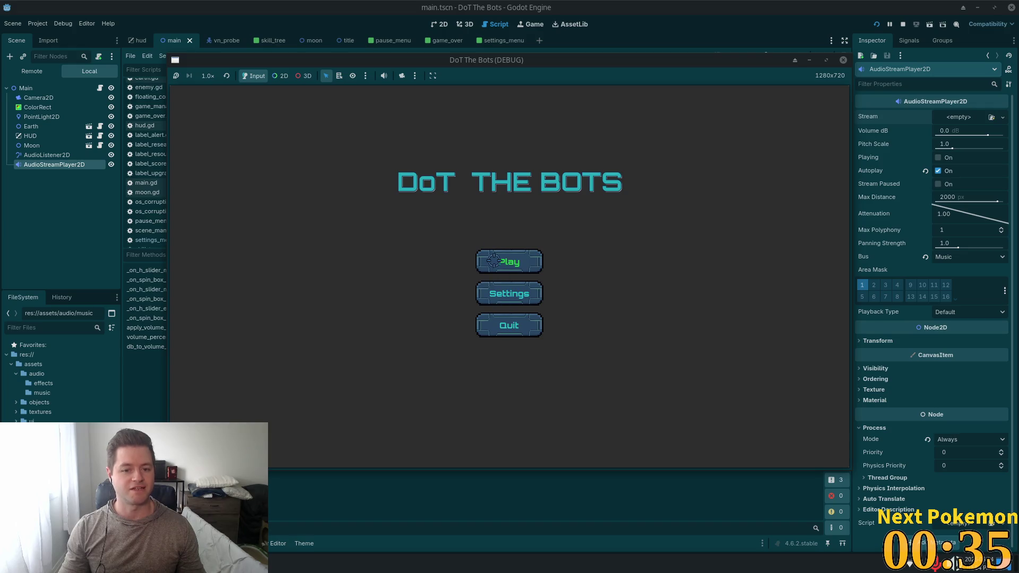
click(512, 249)
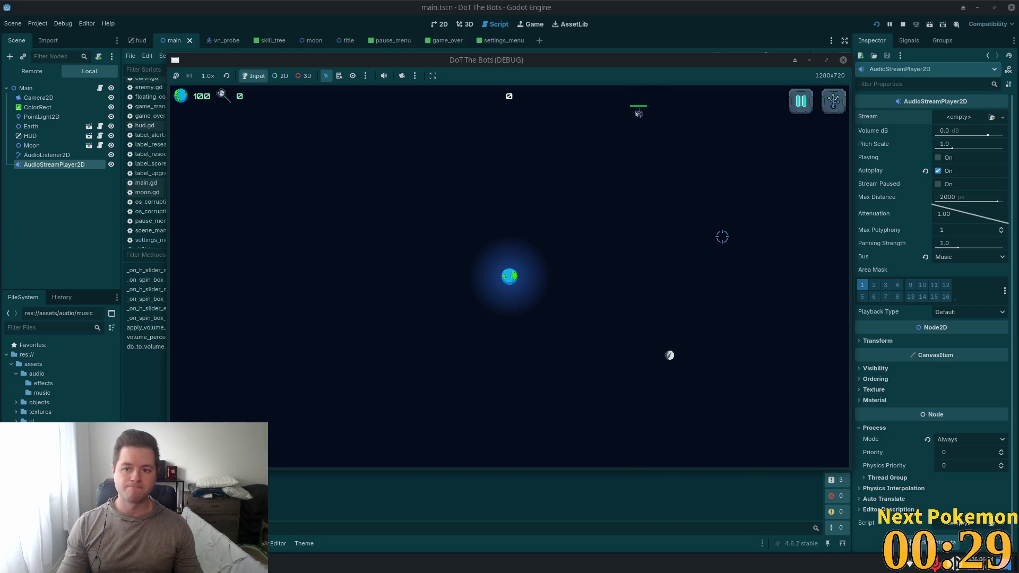
click(599, 181)
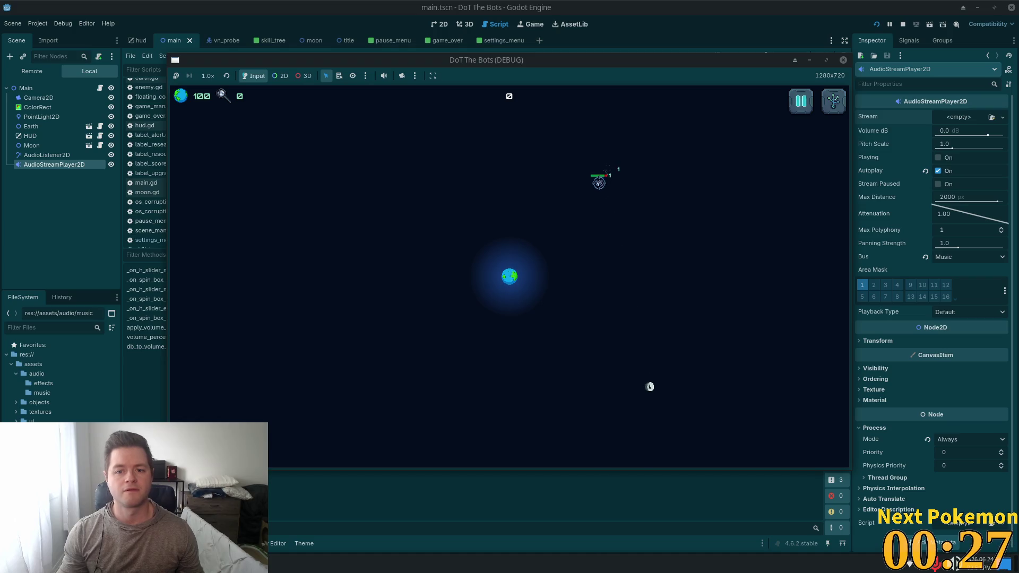
mouse_move(586, 200)
mouse_down()
mouse_move(549, 271)
mouse_move(712, 432)
mouse_move(632, 375)
mouse_move(632, 400)
mouse_move(617, 395)
mouse_move(539, 324)
mouse_move(489, 355)
mouse_move(505, 311)
mouse_move(568, 241)
mouse_move(548, 279)
mouse_move(509, 311)
mouse_move(385, 177)
mouse_move(500, 234)
mouse_up()
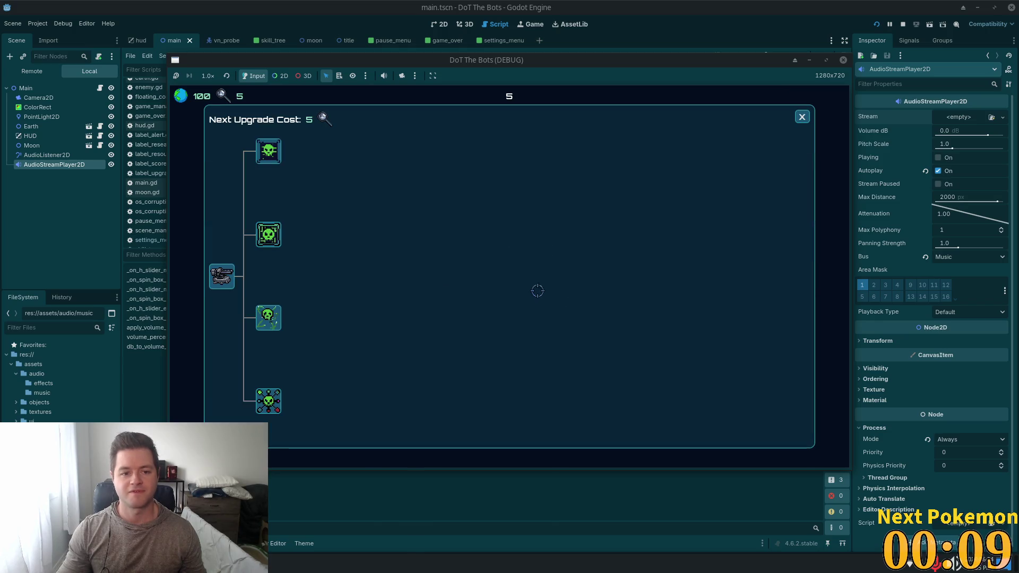
click(269, 152)
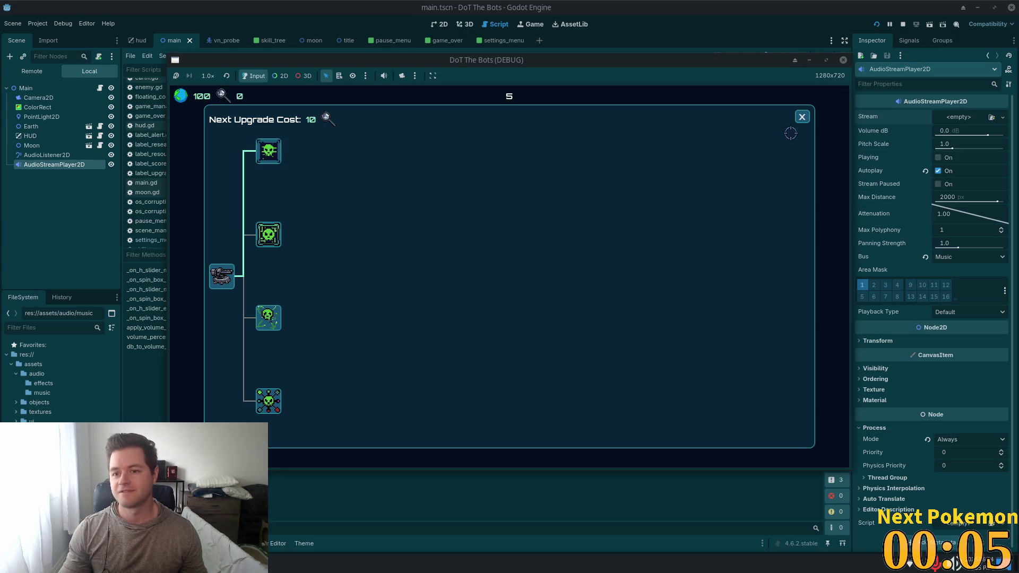
click(802, 117)
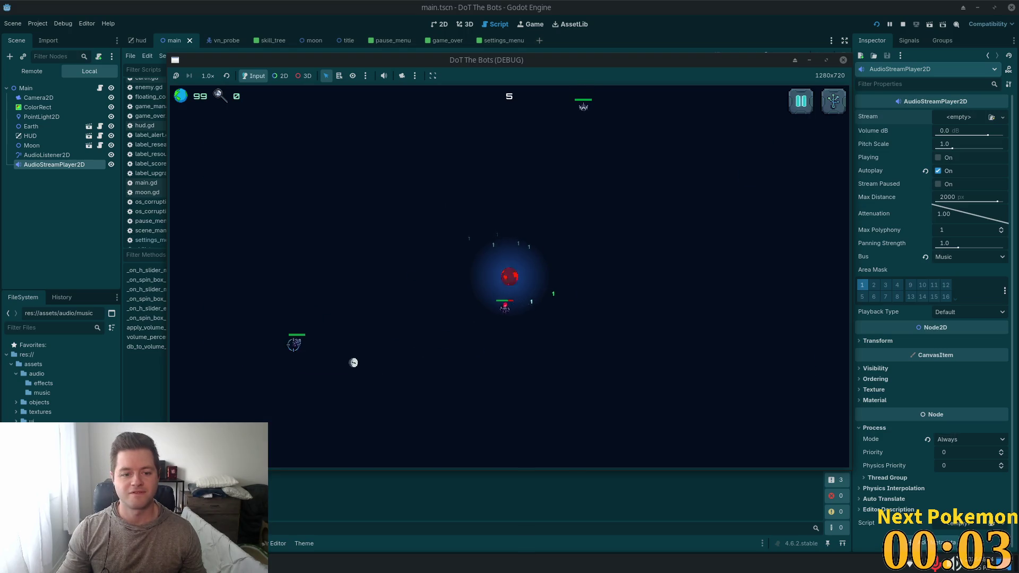
click(566, 173)
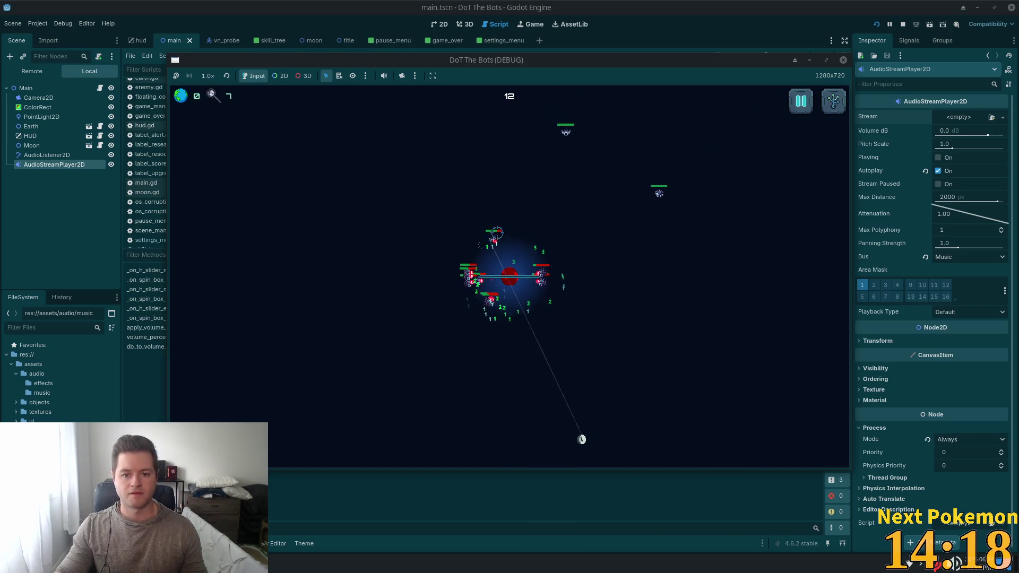
click(505, 338)
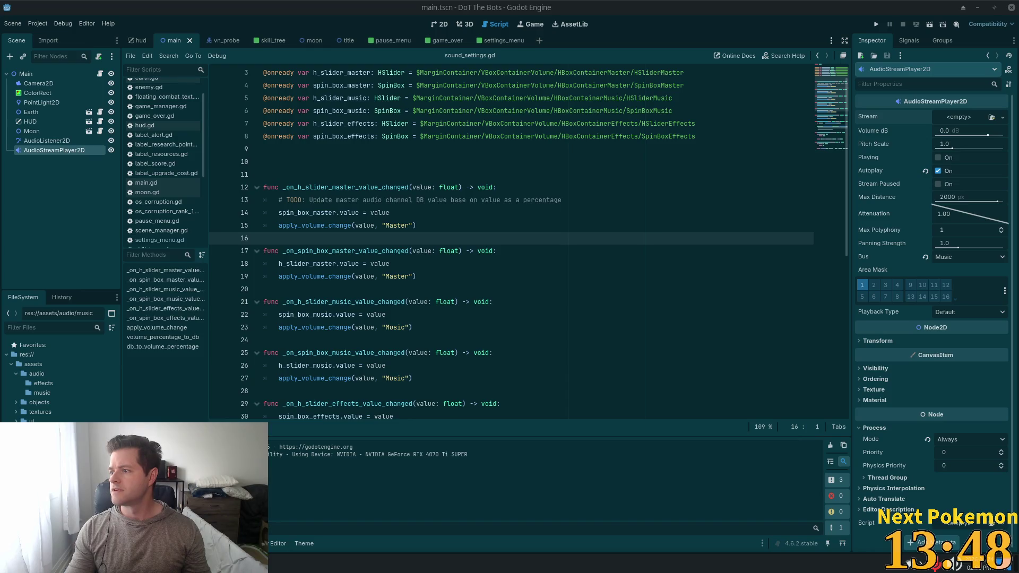
Switch to the browser and move from itch.io's game listings to the game assets section
key(ctrl+super+Right)
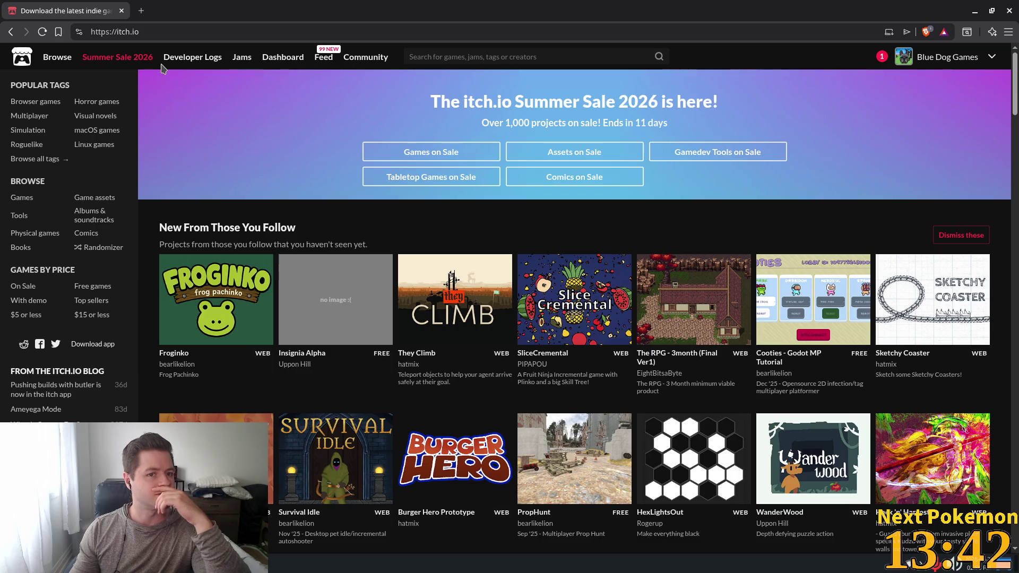
click(58, 62)
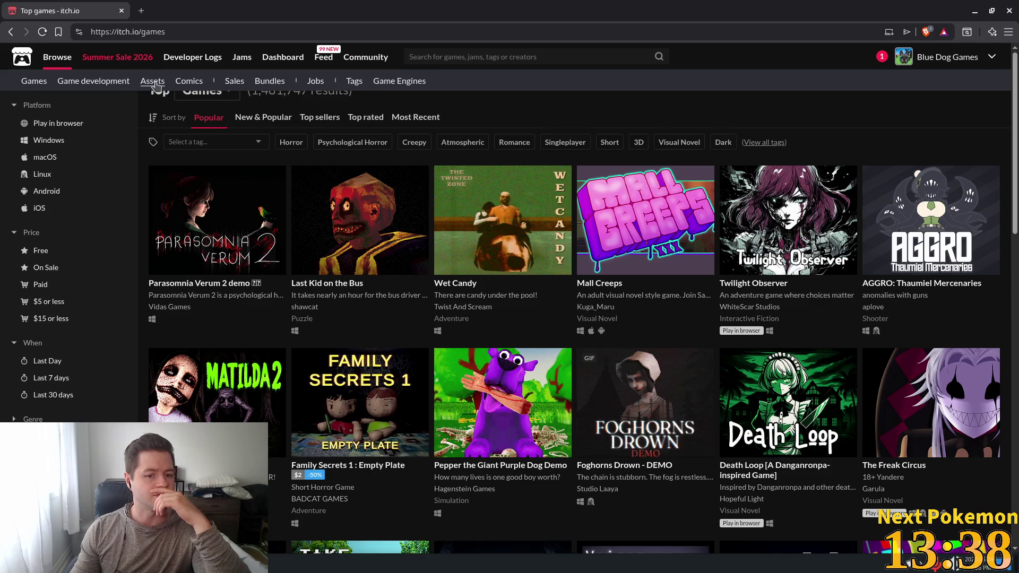
click(155, 83)
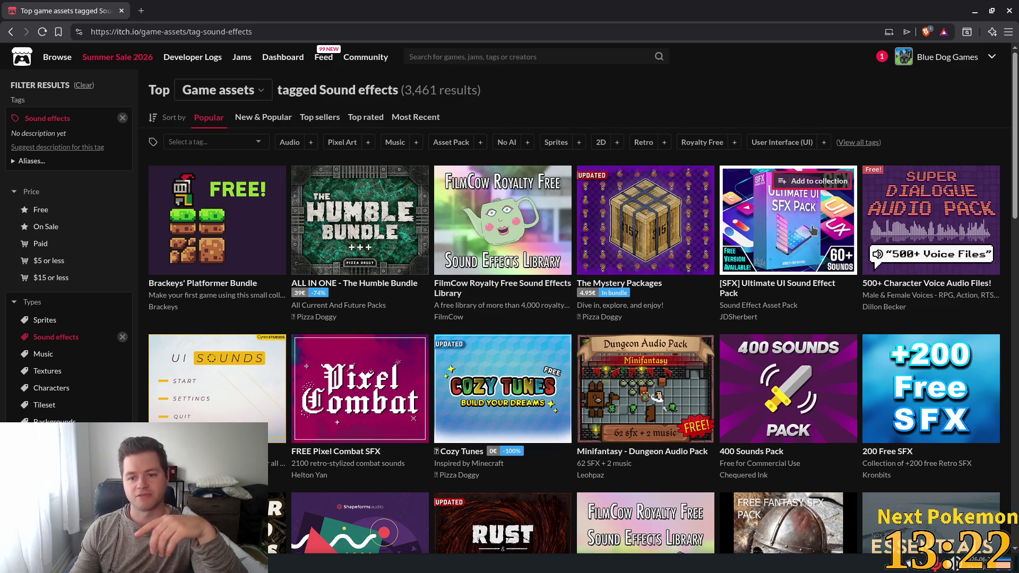
mouse_move(812, 230)
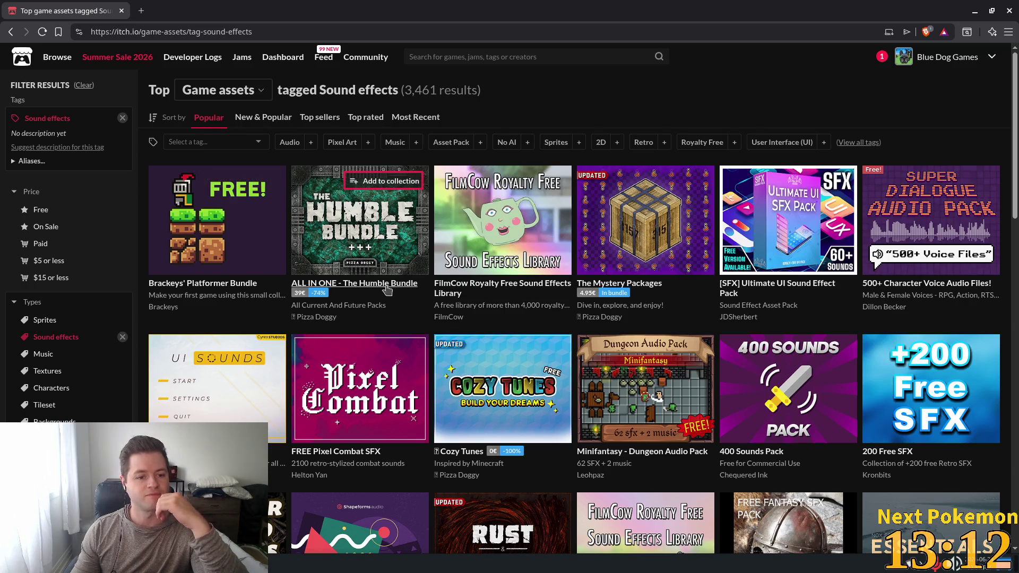
mouse_move(338, 342)
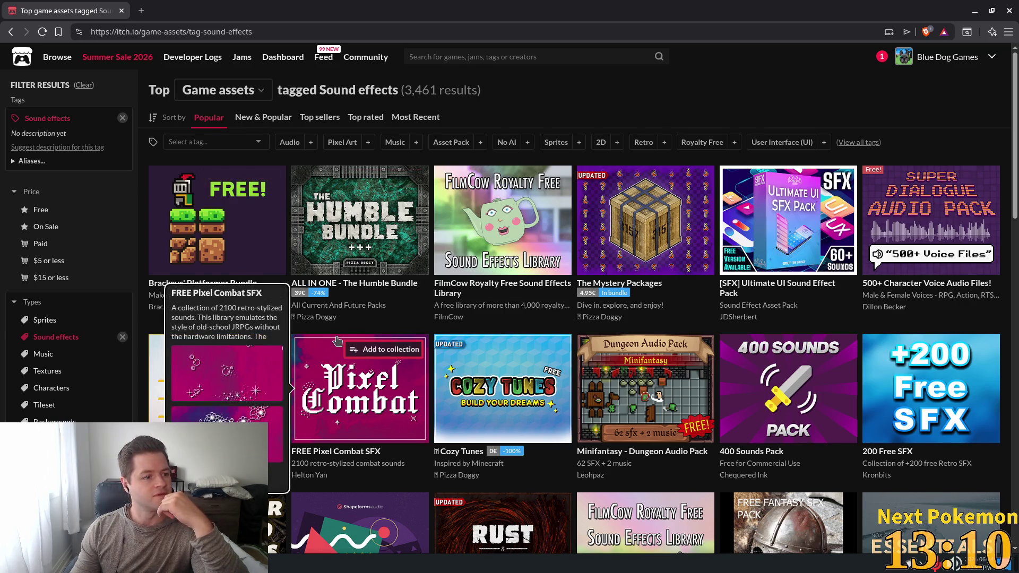
mouse_move(331, 249)
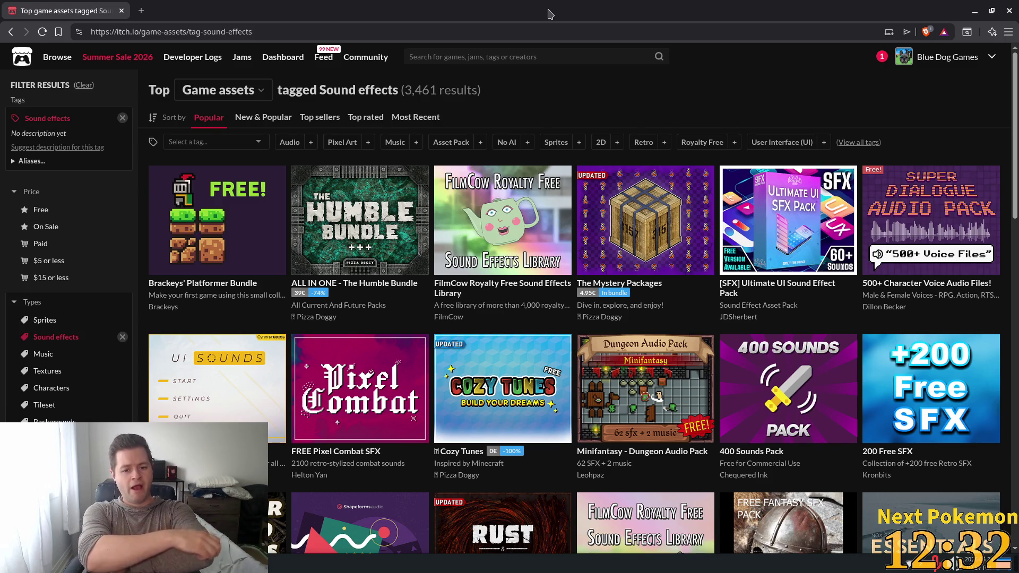
mouse_move(461, 187)
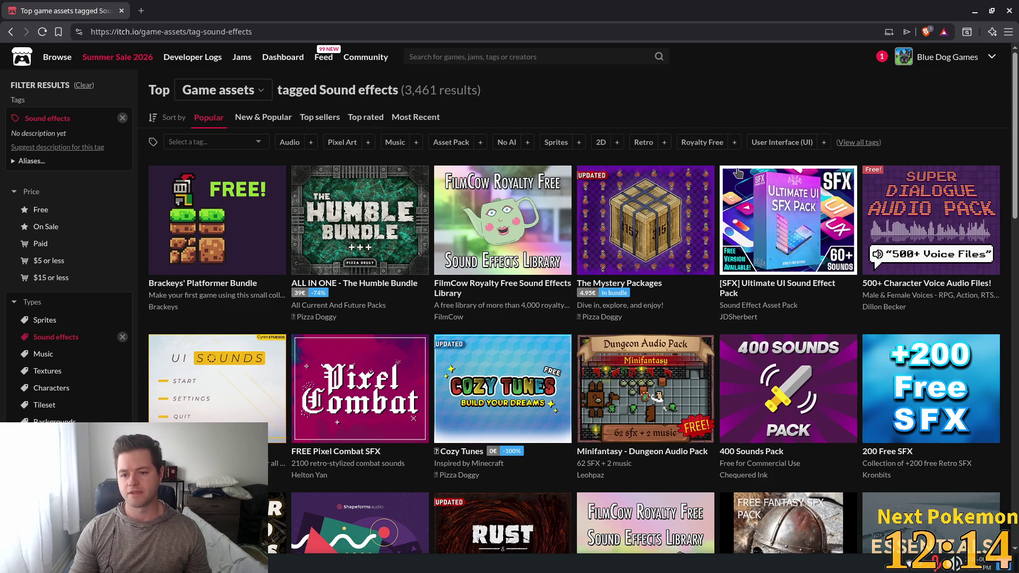
click(750, 240)
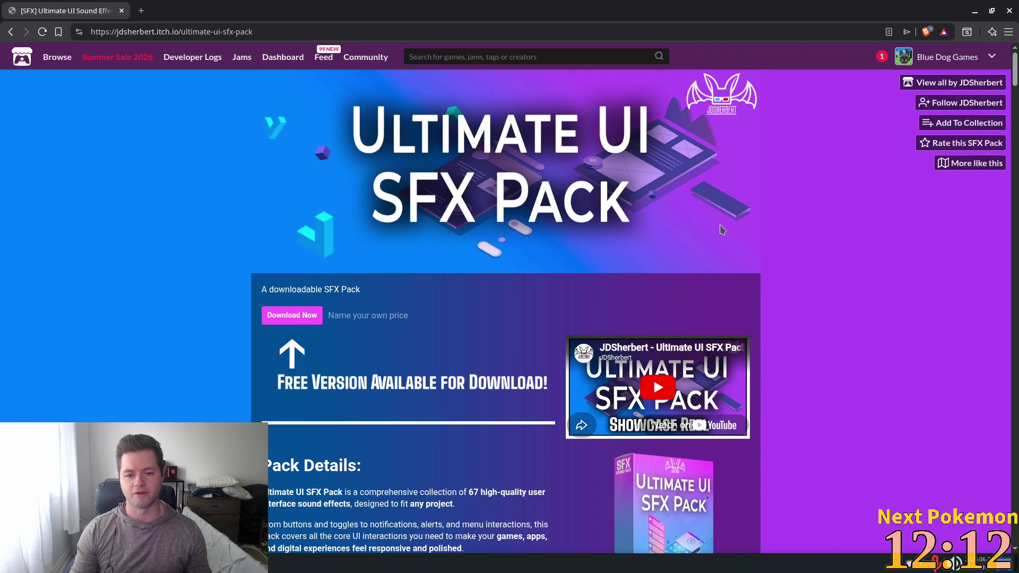
Download the free Ultimate UI SFX Pack zip without paying, pointing the save dialog at Game Assets
scroll(388, 195, down, 5)
scroll(388, 196, down, 6)
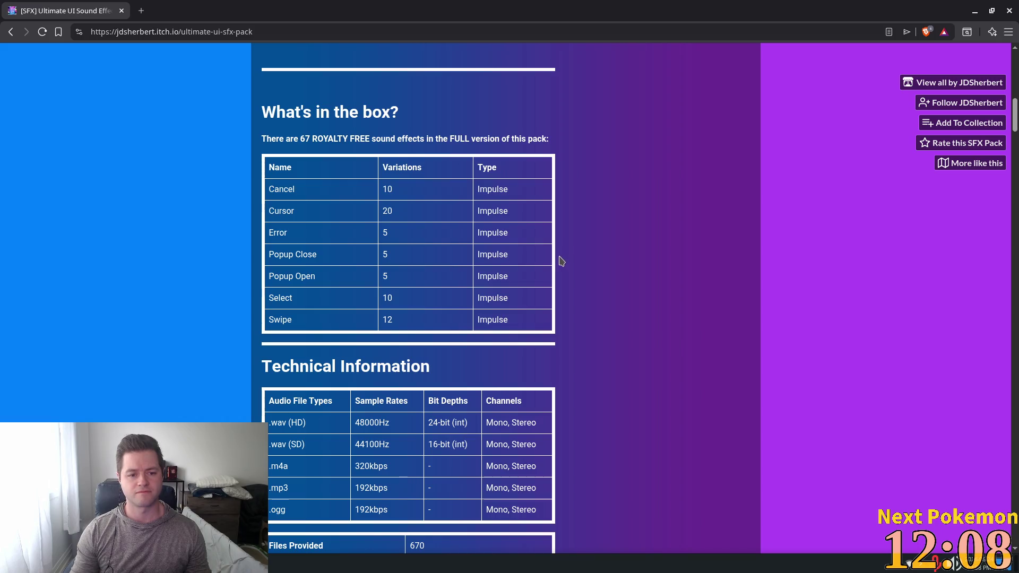
scroll(557, 264, down, 5)
scroll(557, 263, down, 6)
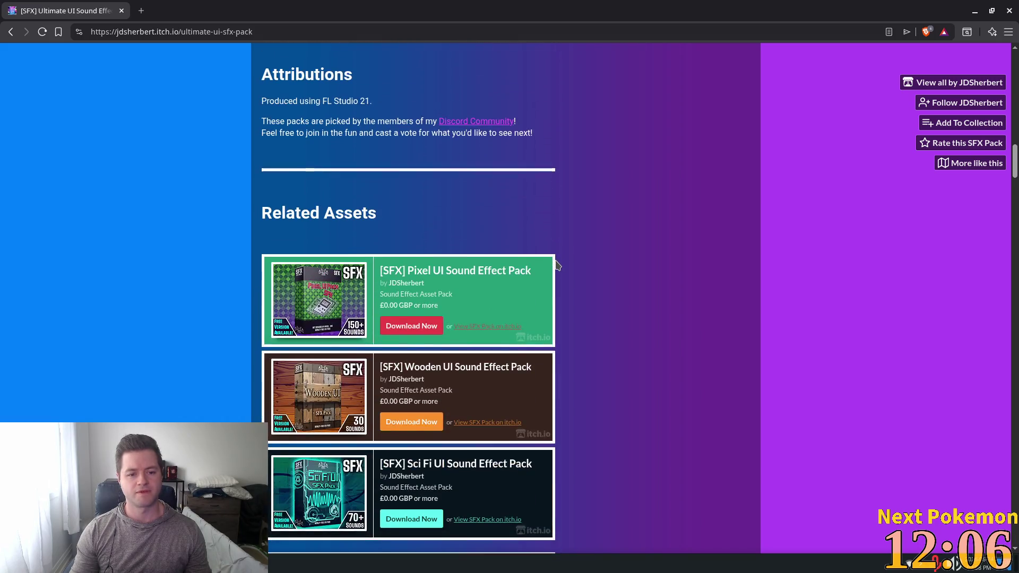
scroll(585, 275, up, 15)
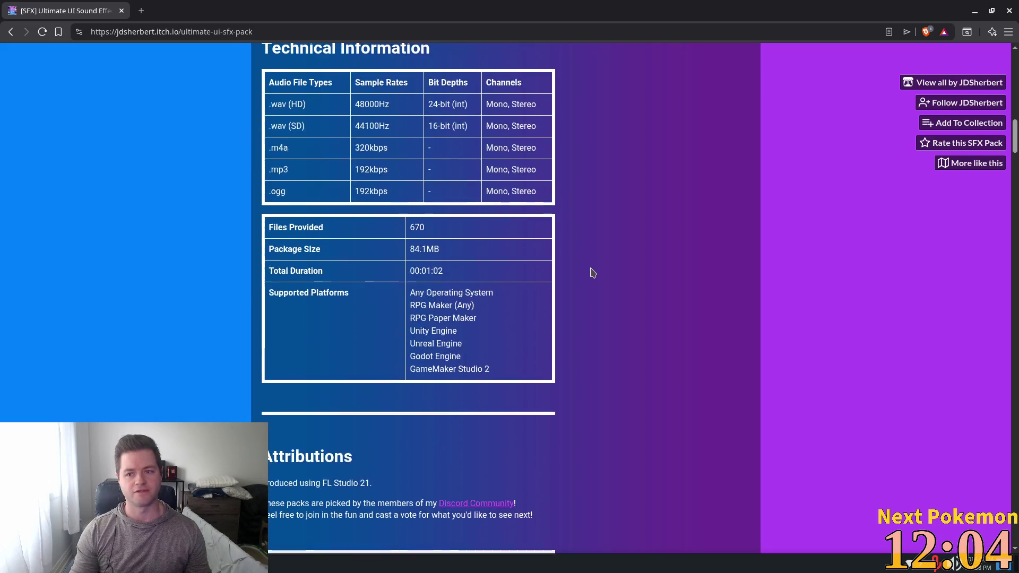
scroll(583, 268, up, 10)
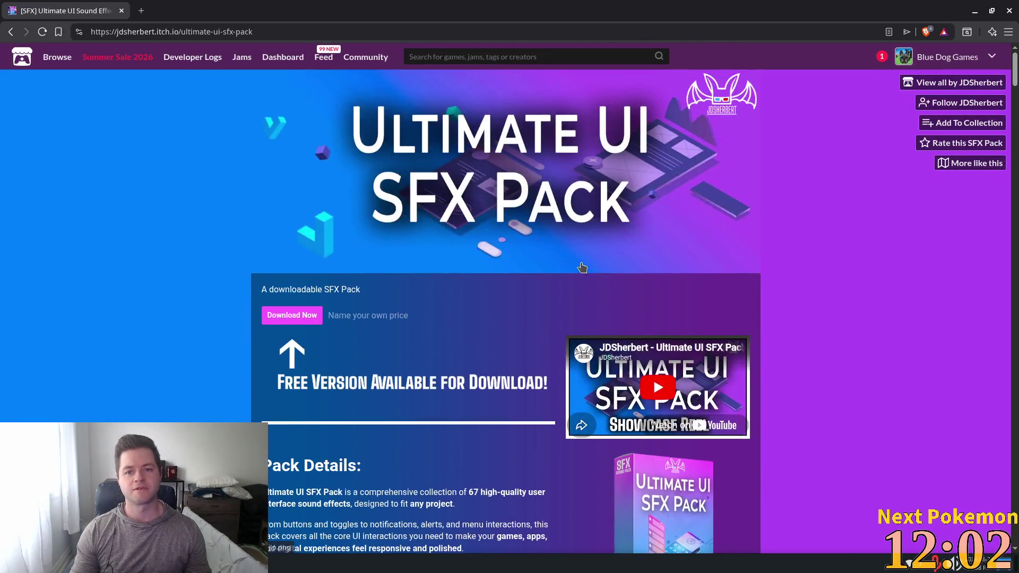
click(318, 316)
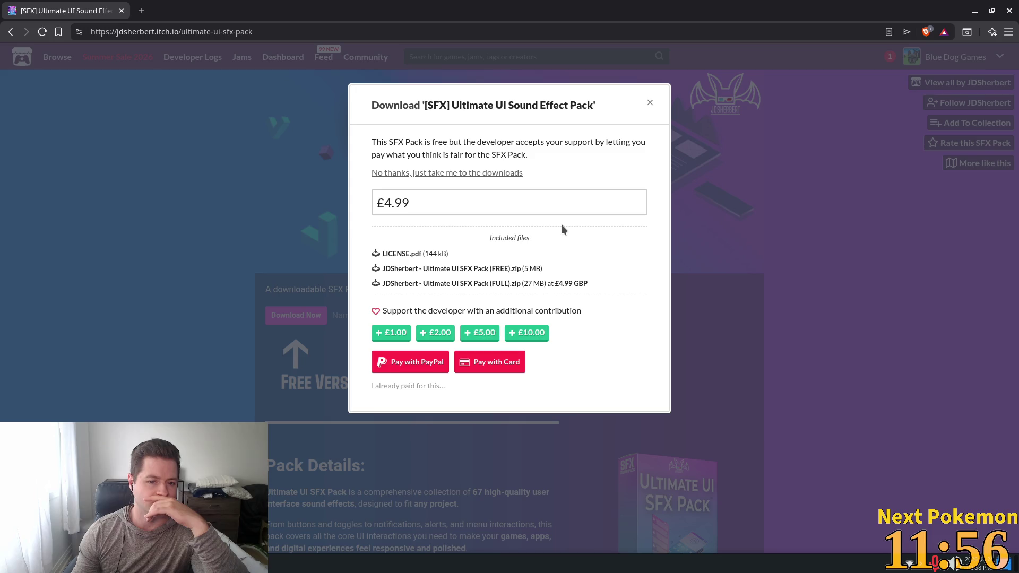
click(433, 173)
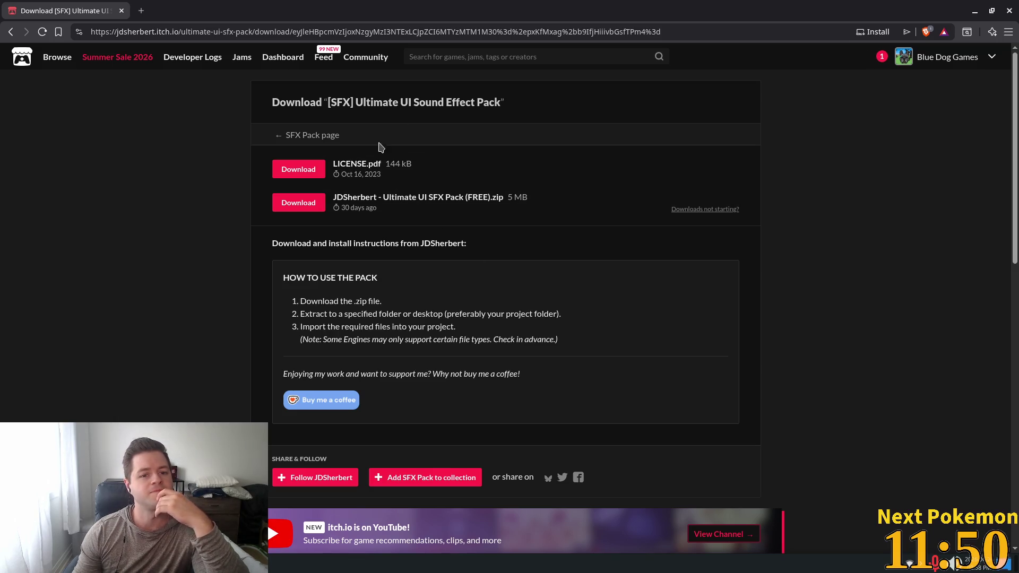
click(300, 204)
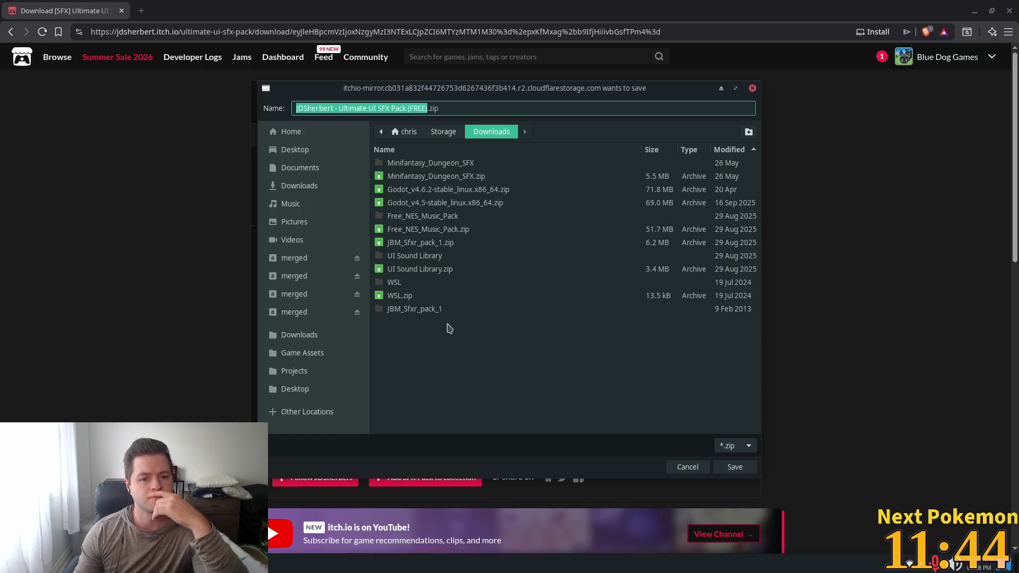
click(320, 355)
Create a new Sounds folder inside Game Assets in the save dialog
double_click(425, 164)
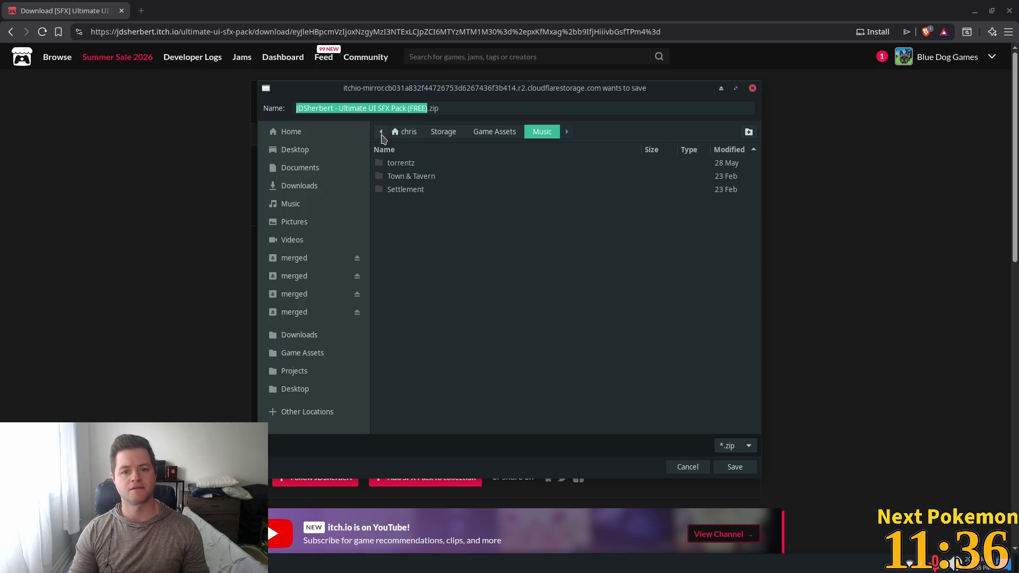
click(489, 132)
right_click(567, 164)
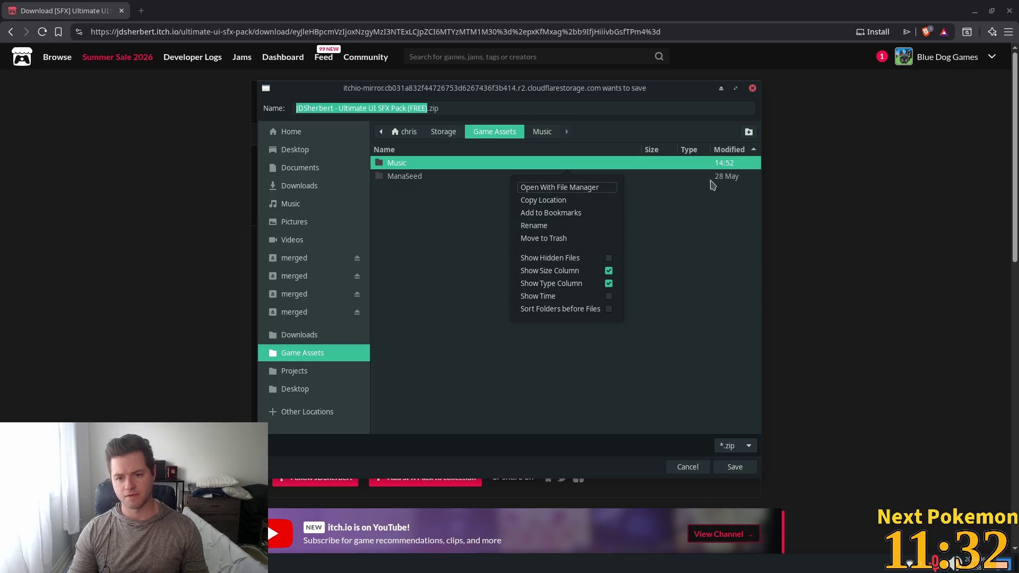
click(747, 133)
click(749, 133)
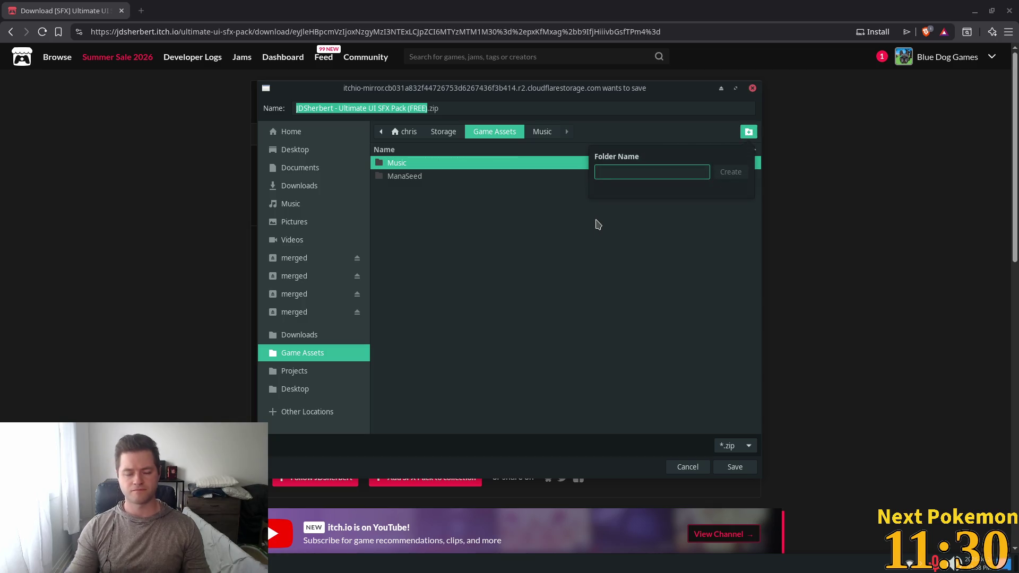
text(Sounds)
key(Return)
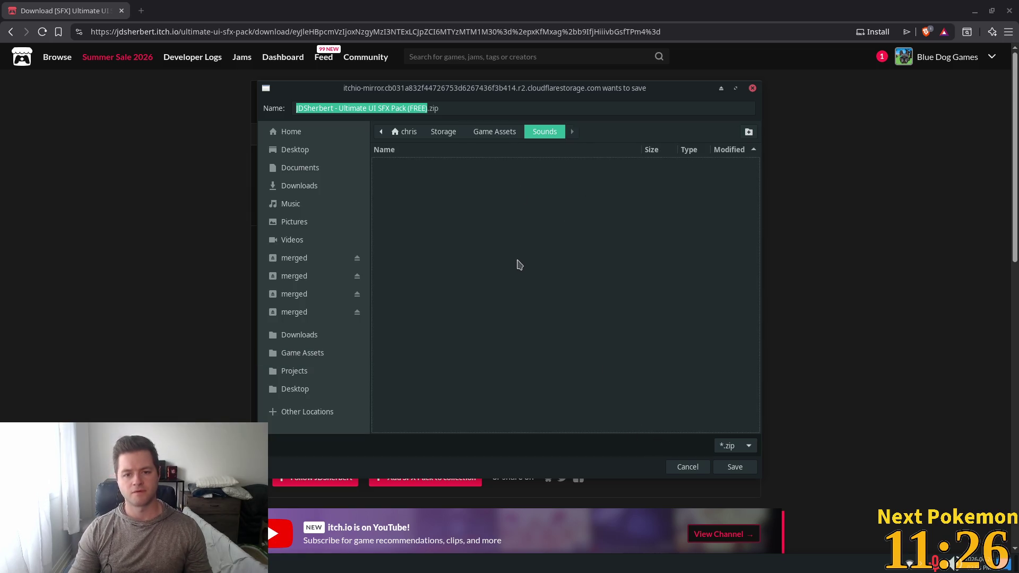
Create an SFX folder inside Sounds and save the zip there
click(743, 134)
text(SFX)
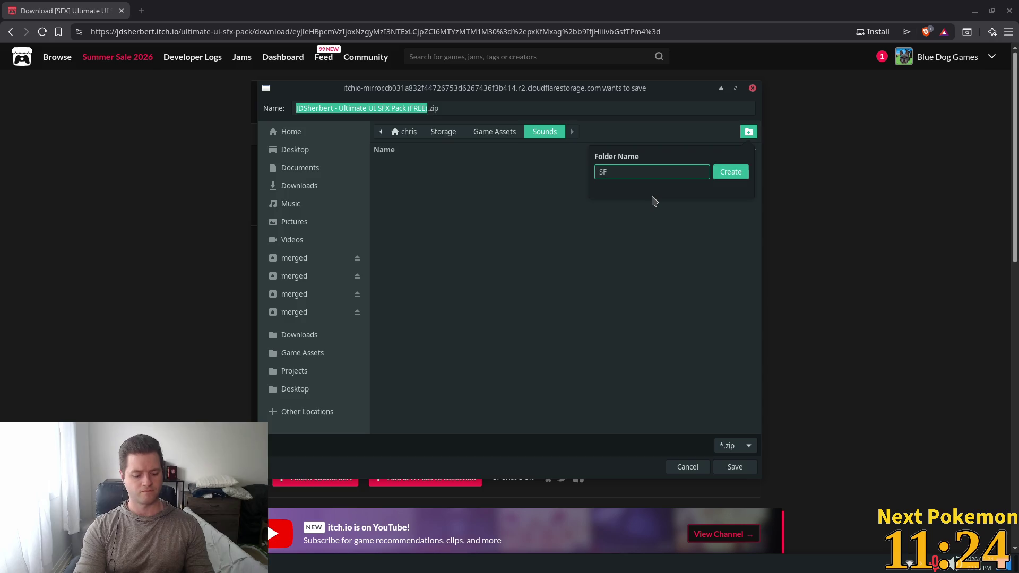
key(Return)
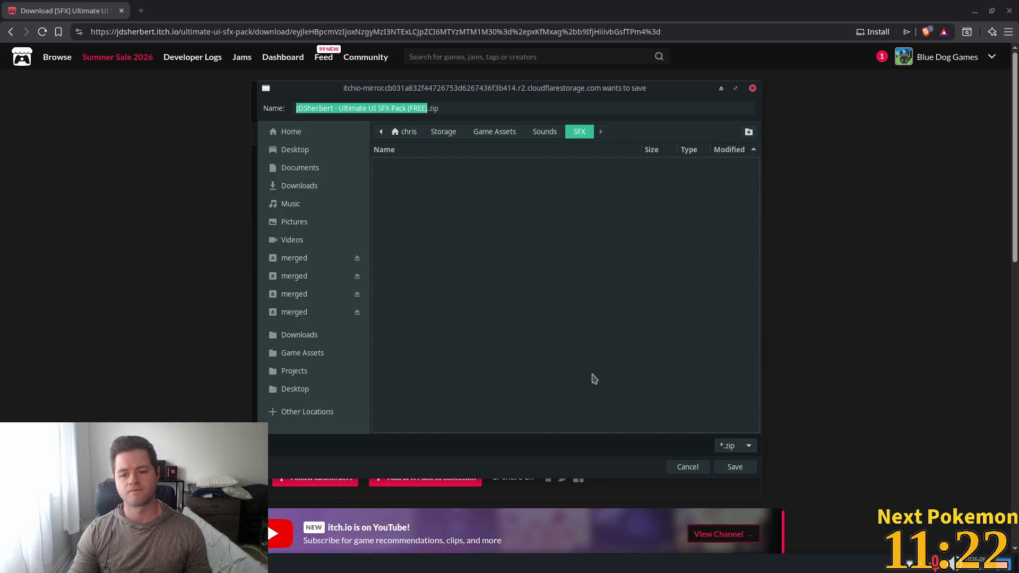
click(734, 468)
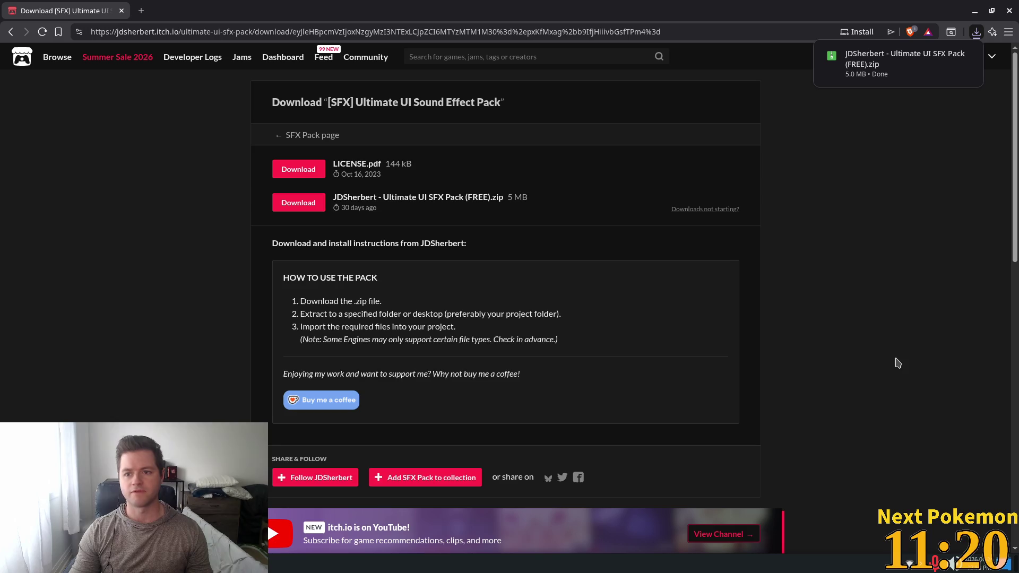
key(alt+Tab)
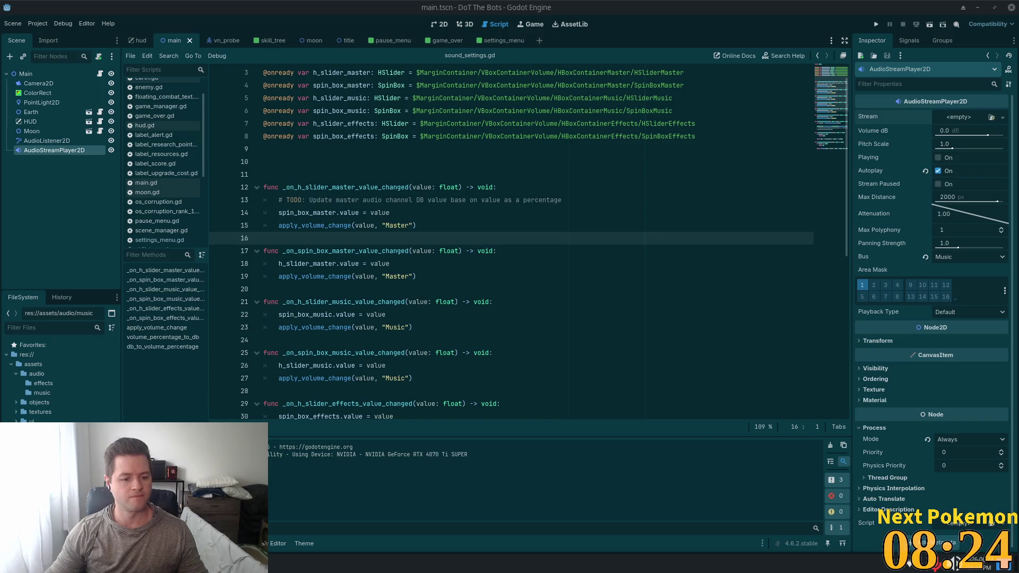
Switch away from the browser to the Pokémon community game window with Alt+Tab
key(alt+Tab)
Search owned Pokémon for 'kadab' and check the stats of both Kadabras
click(464, 103)
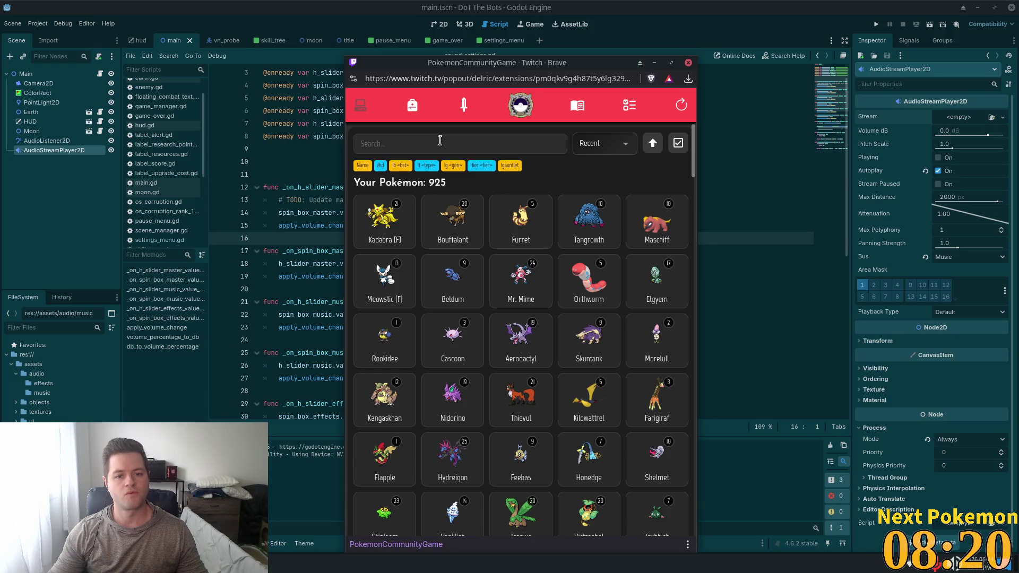
click(439, 140)
text(kada)
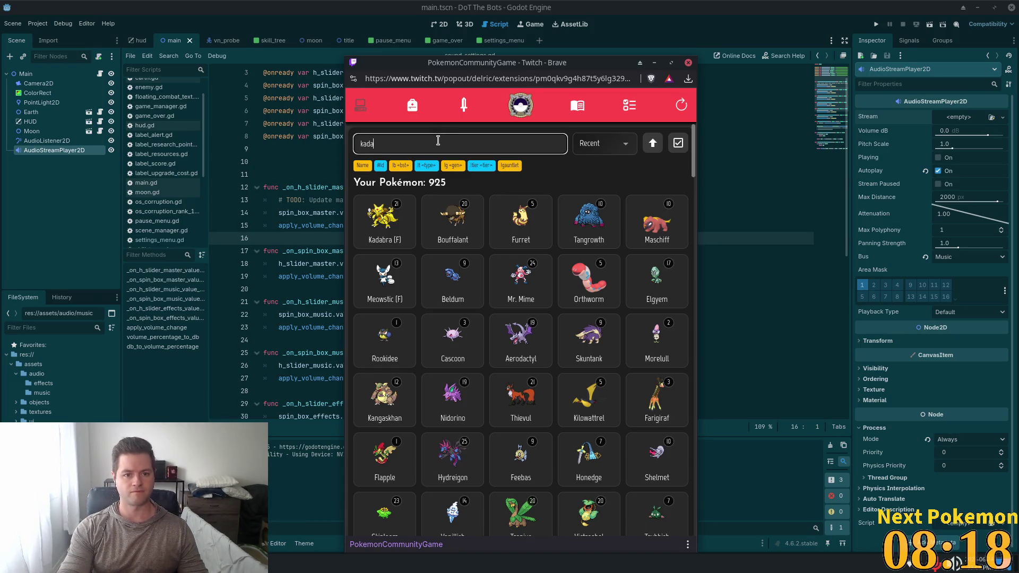
text(b)
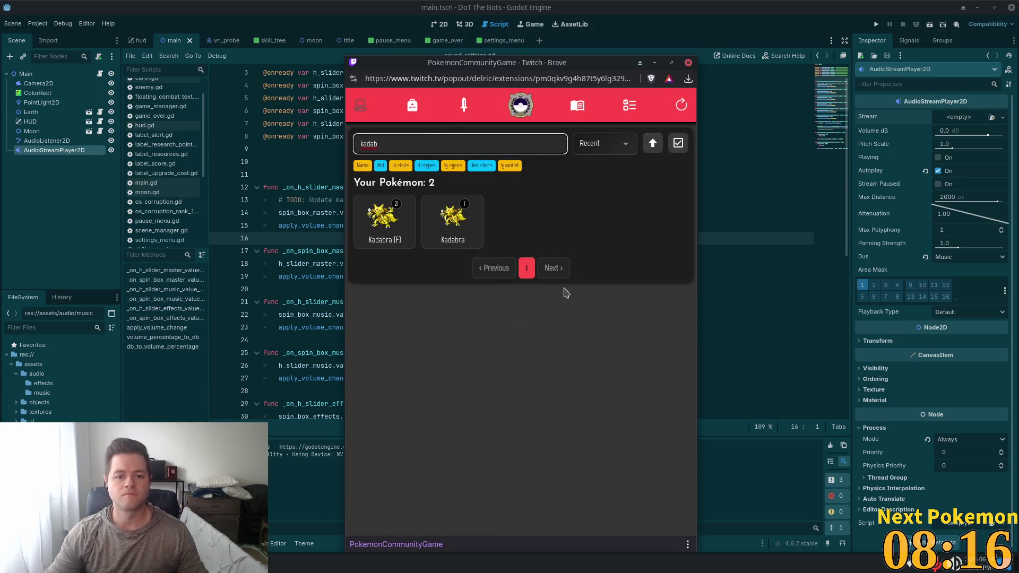
click(451, 233)
key(Escape)
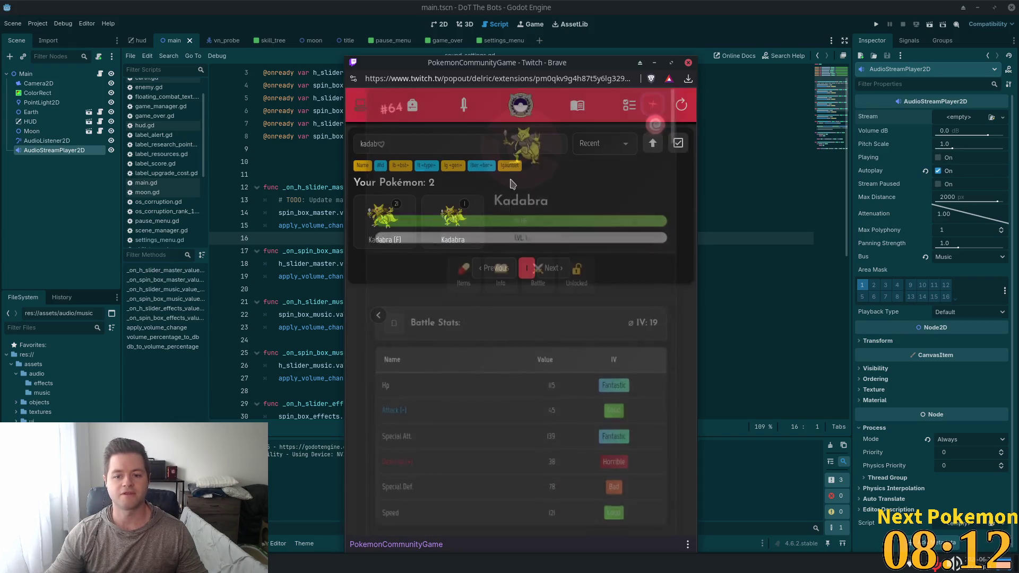
click(405, 230)
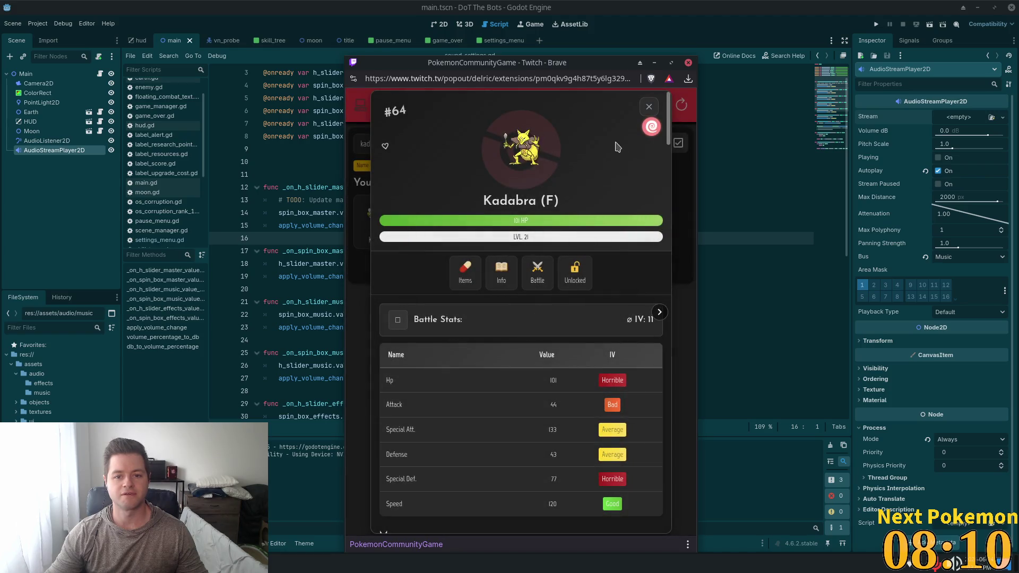
key(Escape)
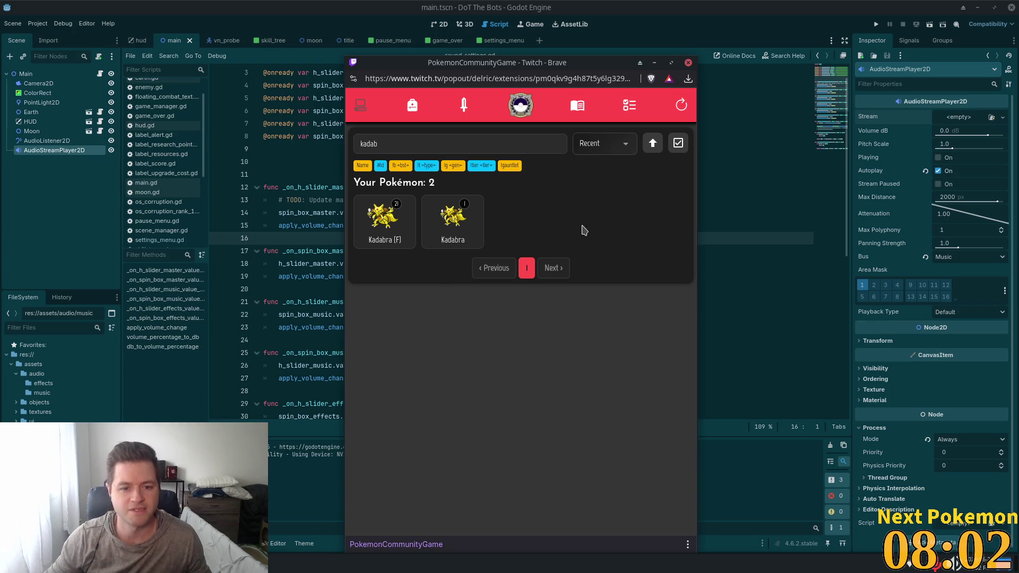
Clear the 'kadab' search to list all 925 Pokémon, then sort the collection by Level
double_click(406, 142)
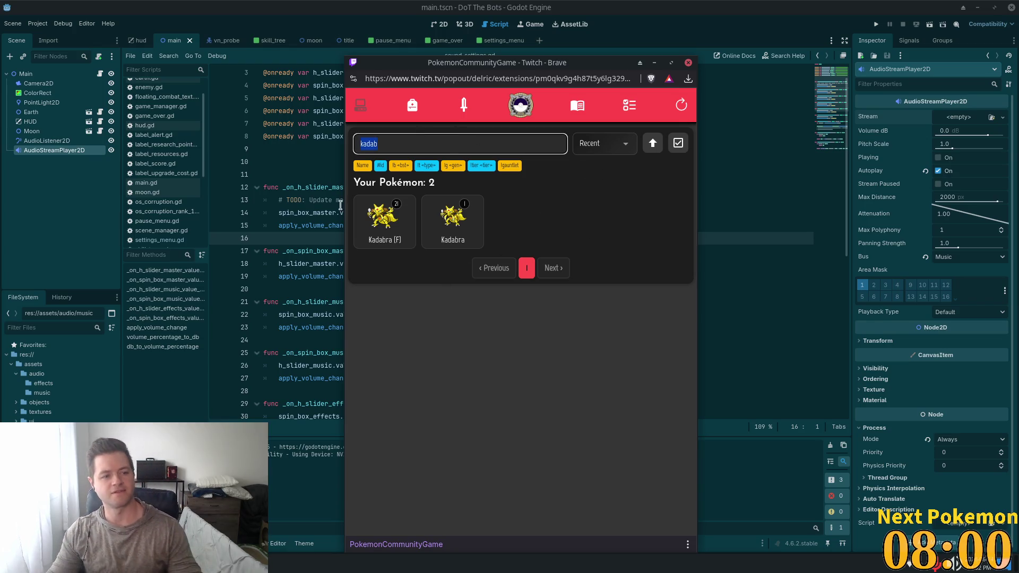
key(BackSpace)
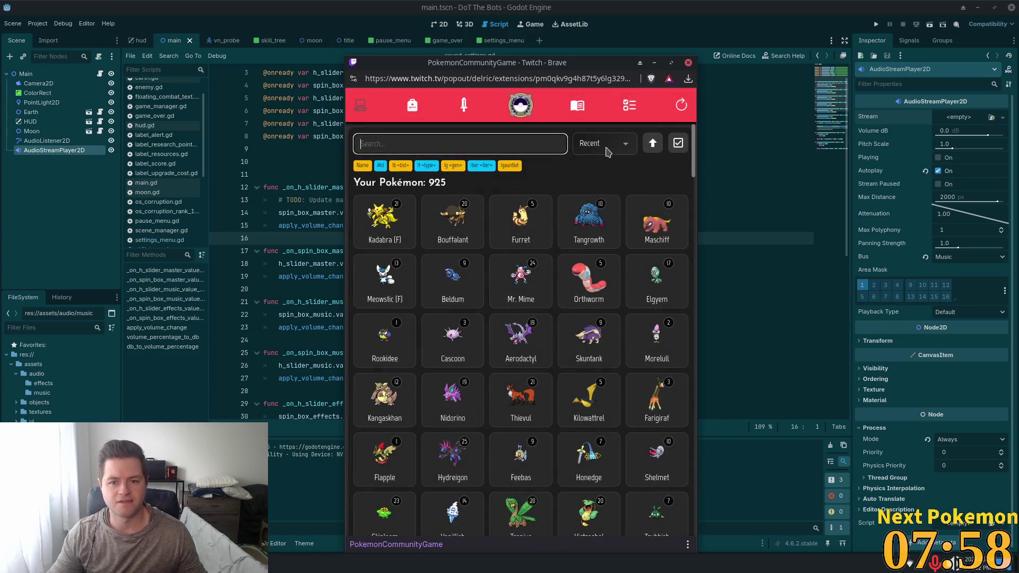
click(604, 143)
scroll(605, 207, down, 5)
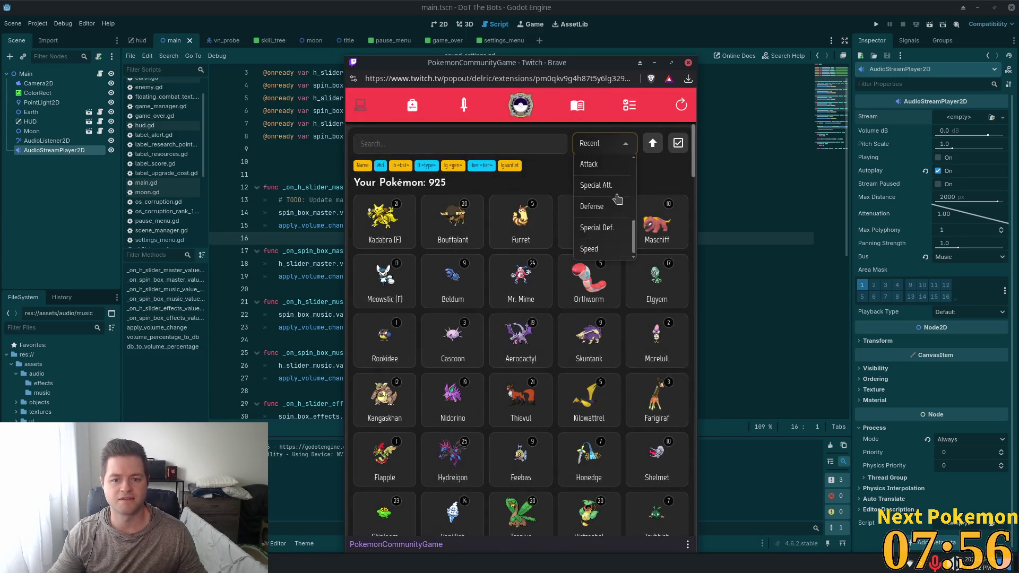
scroll(621, 218, up, 4)
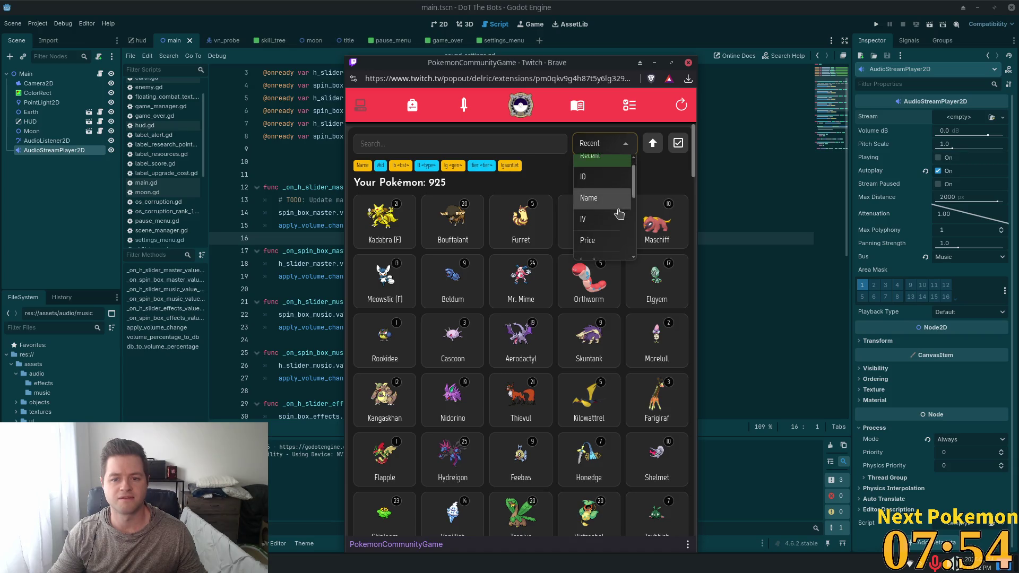
click(597, 206)
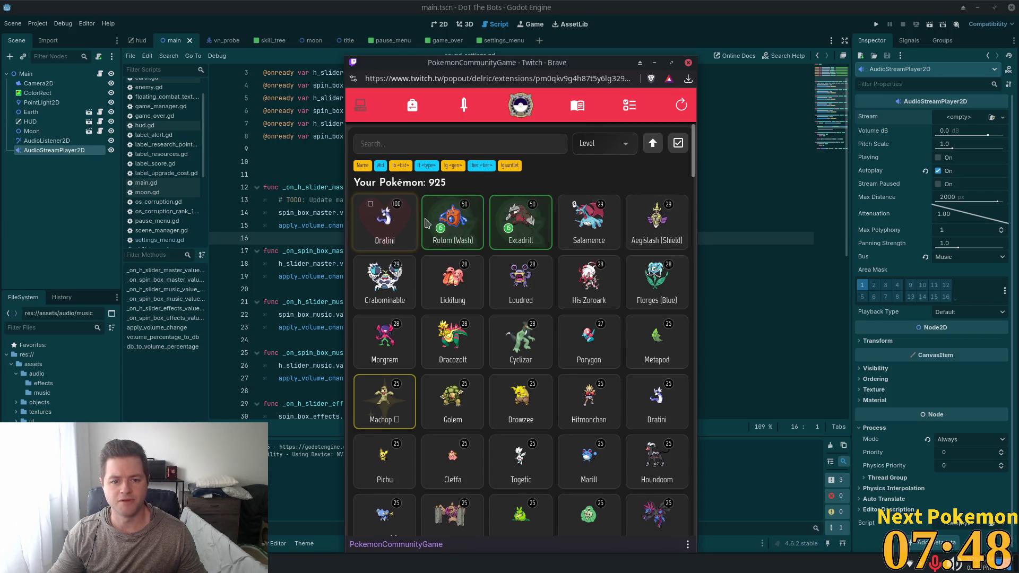
Search the collection for 'dratini', then clear the search to show all 925 Pokémon
click(510, 146)
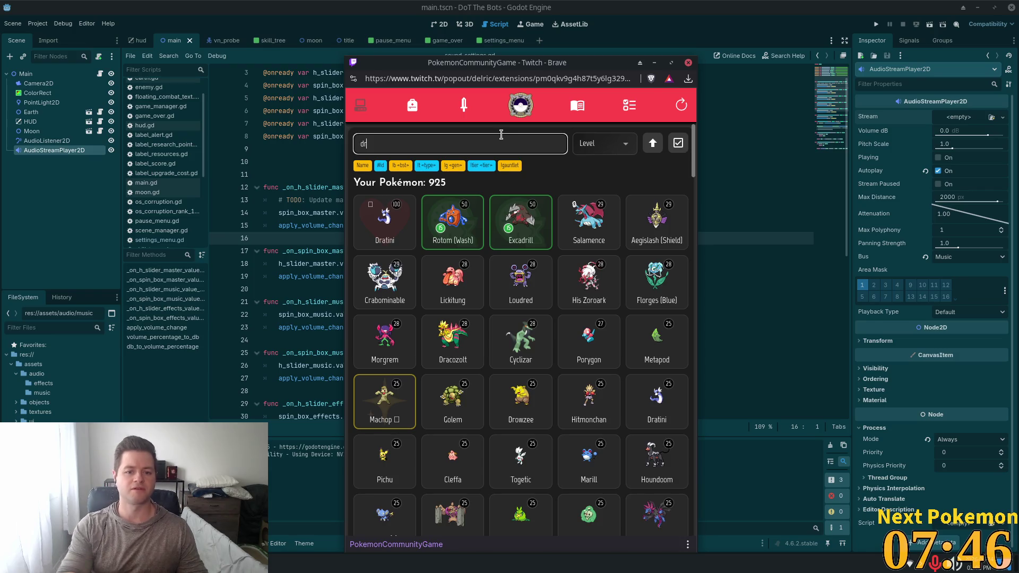
text(atini)
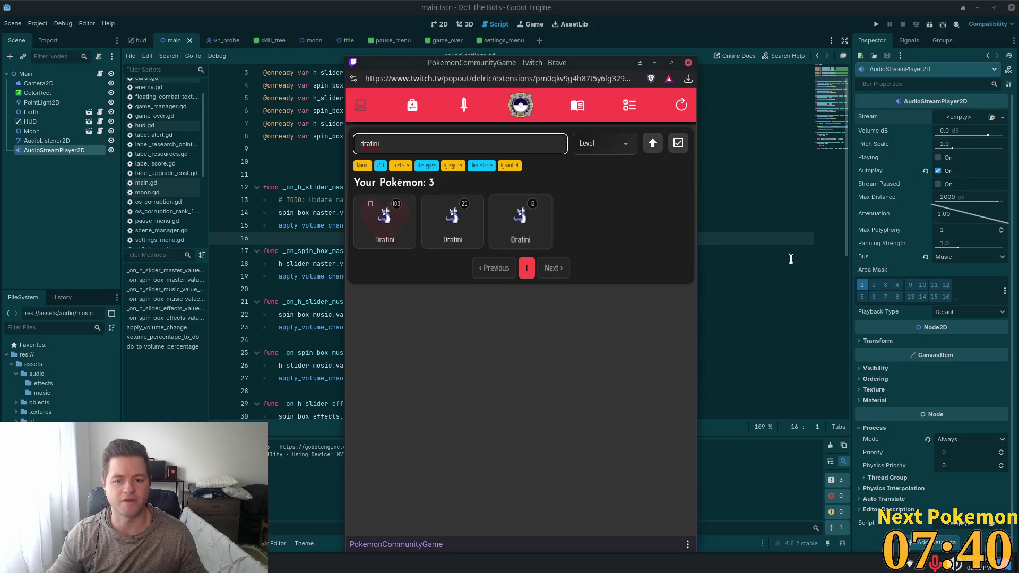
key(ctrl+a)
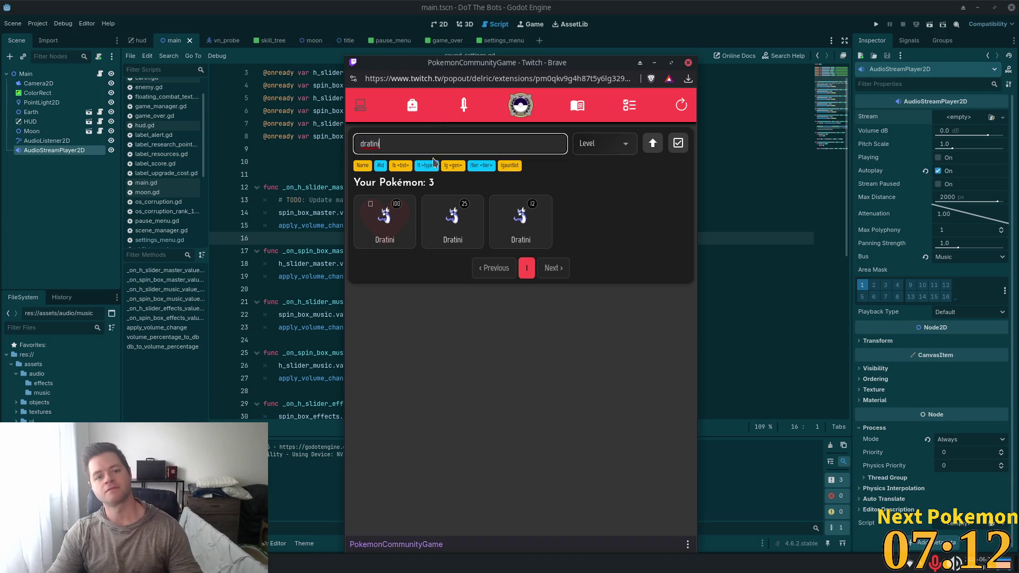
key(ctrl+a)
key(BackSpace)
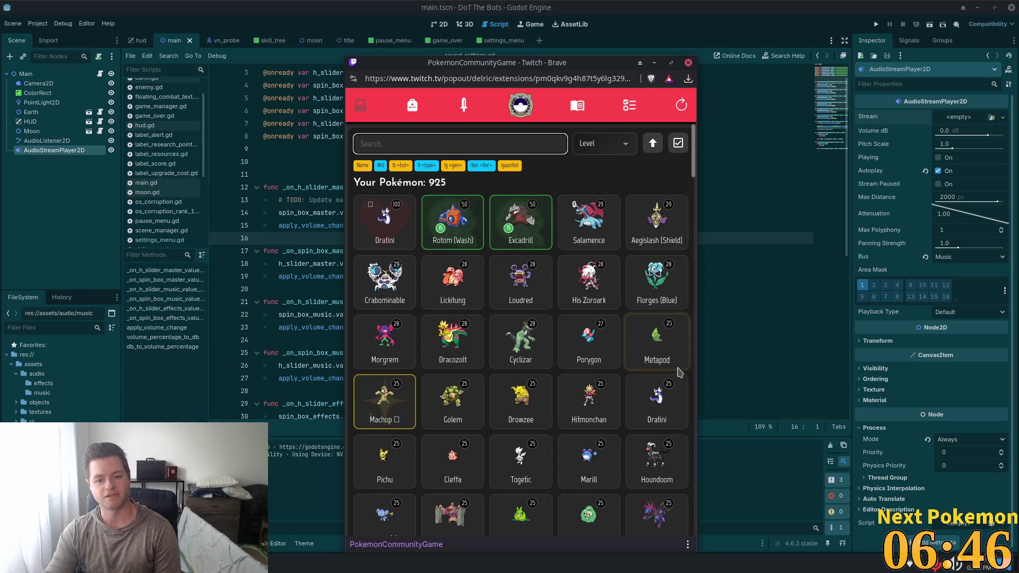
Check Cyclizar's stats, then close the Twitch extension window
click(523, 342)
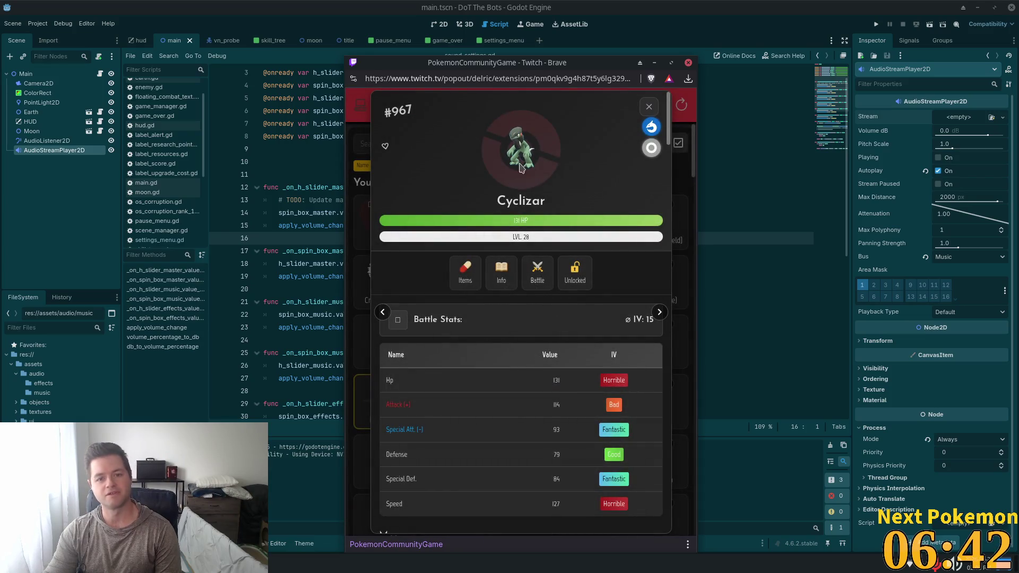
click(648, 108)
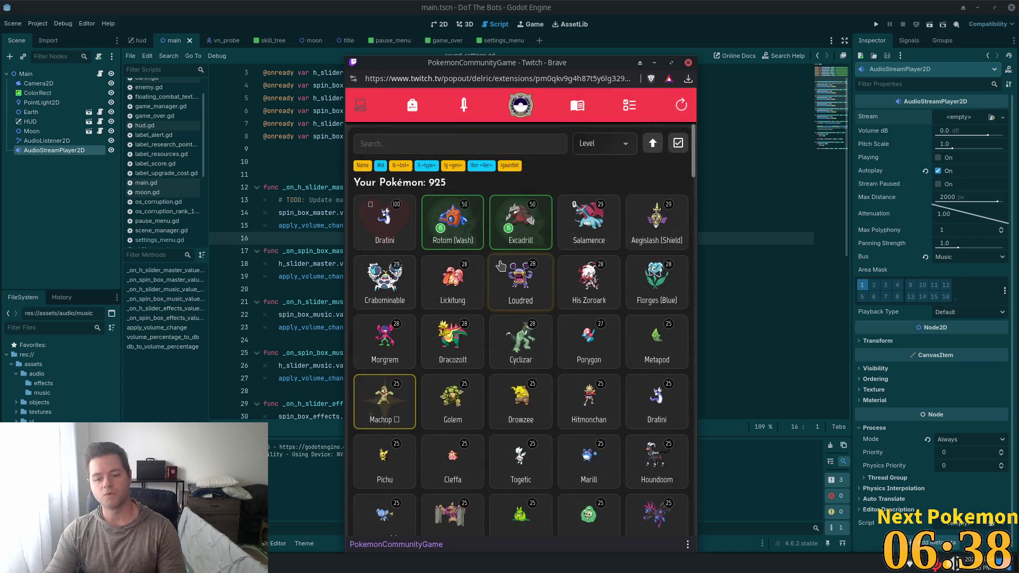
scroll(523, 283, down, 5)
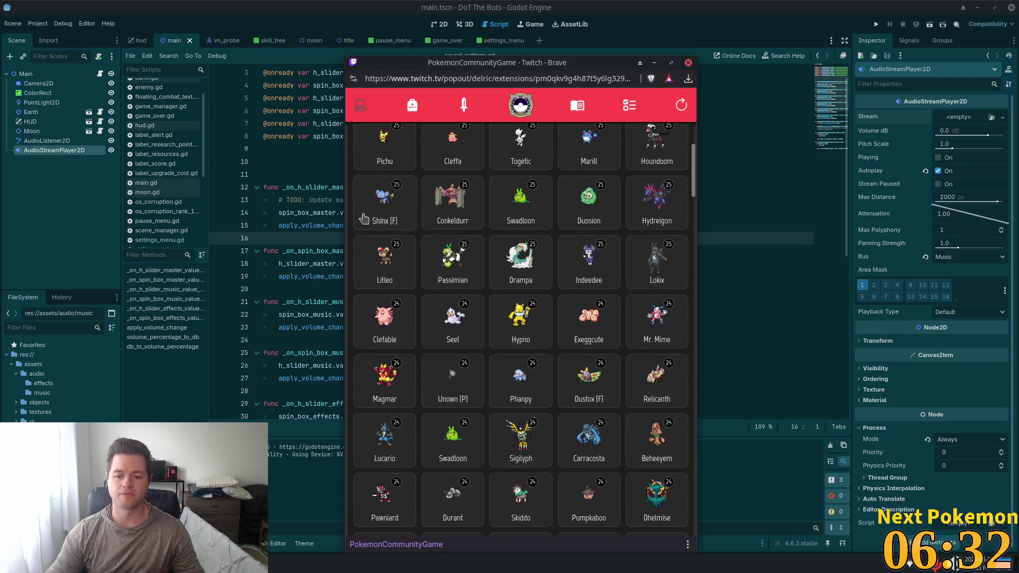
scroll(498, 291, up, 5)
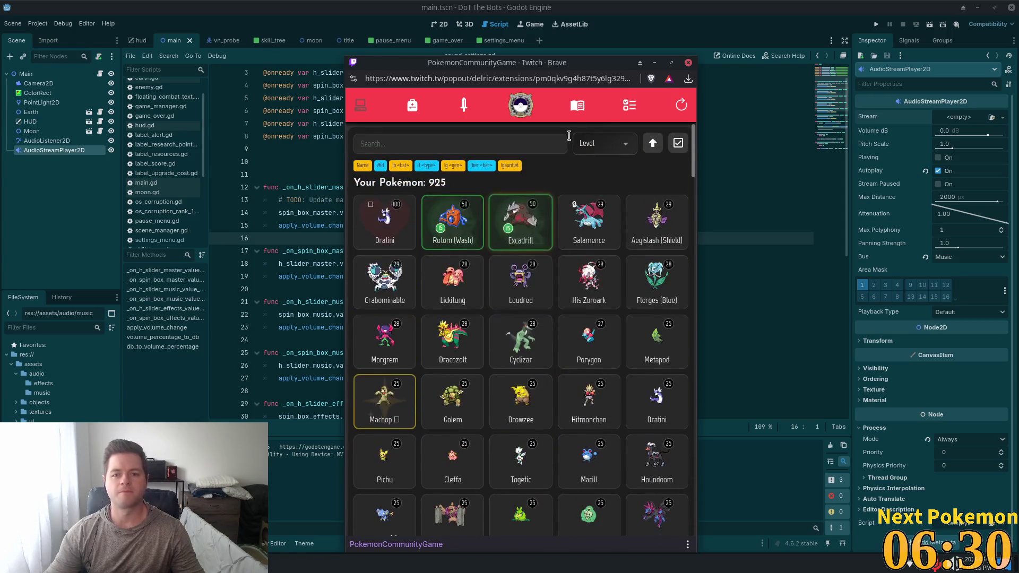
click(719, 5)
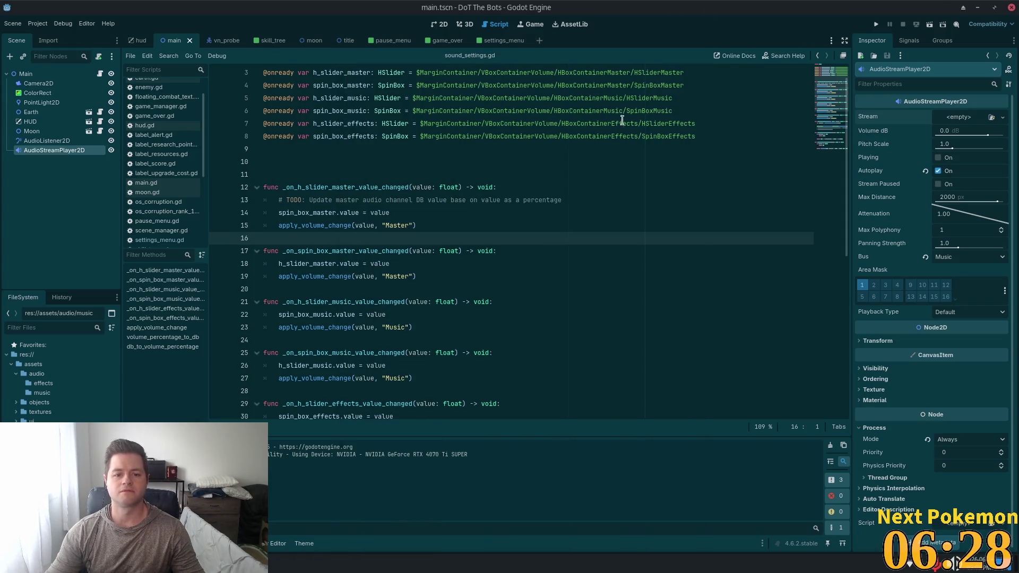
In the file manager, move the Music folder into Sounds and open Sounds/SFX
click(532, 153)
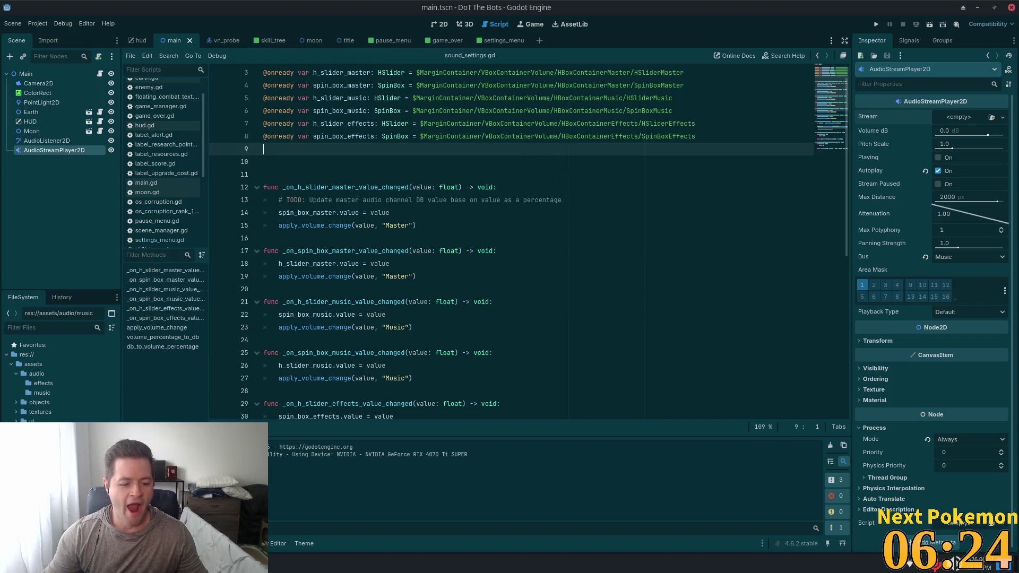
key(alt+Tab)
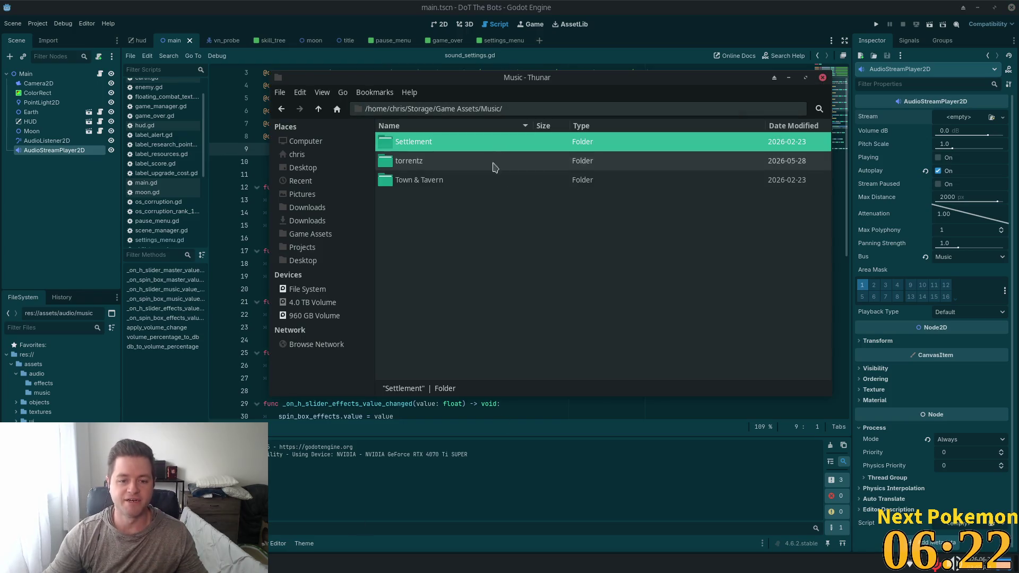
click(491, 224)
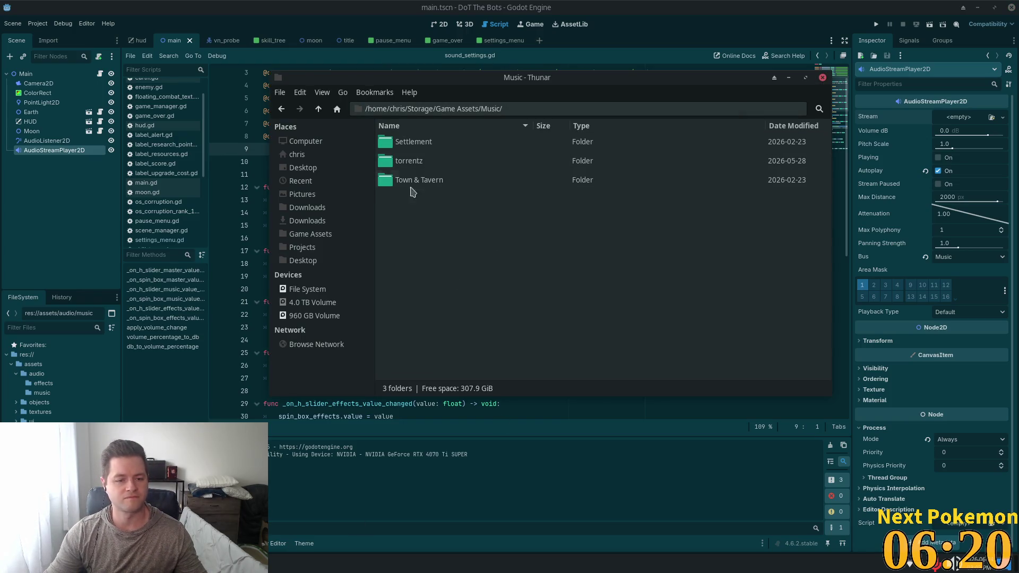
click(319, 109)
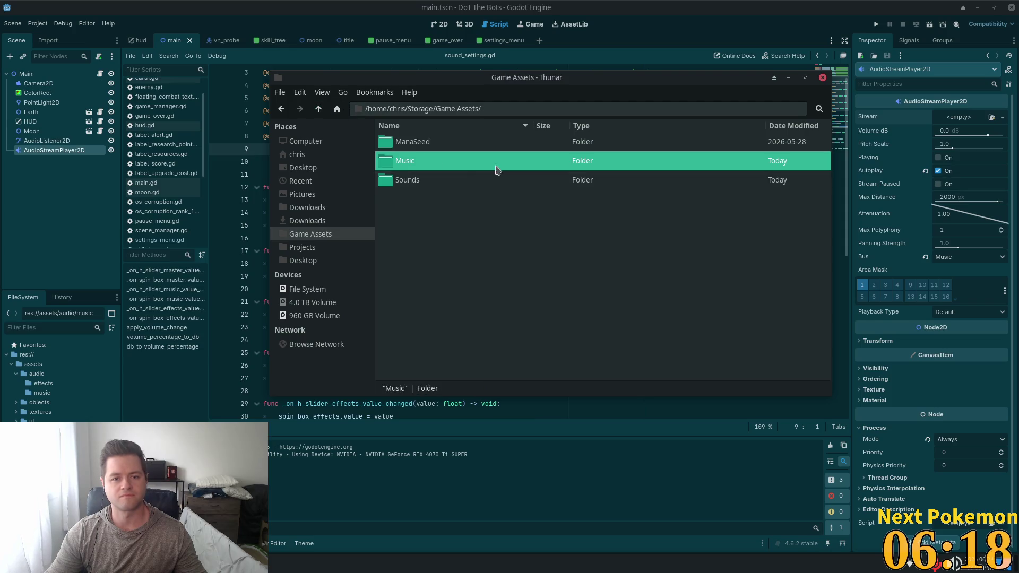
click(440, 180)
double_click(440, 180)
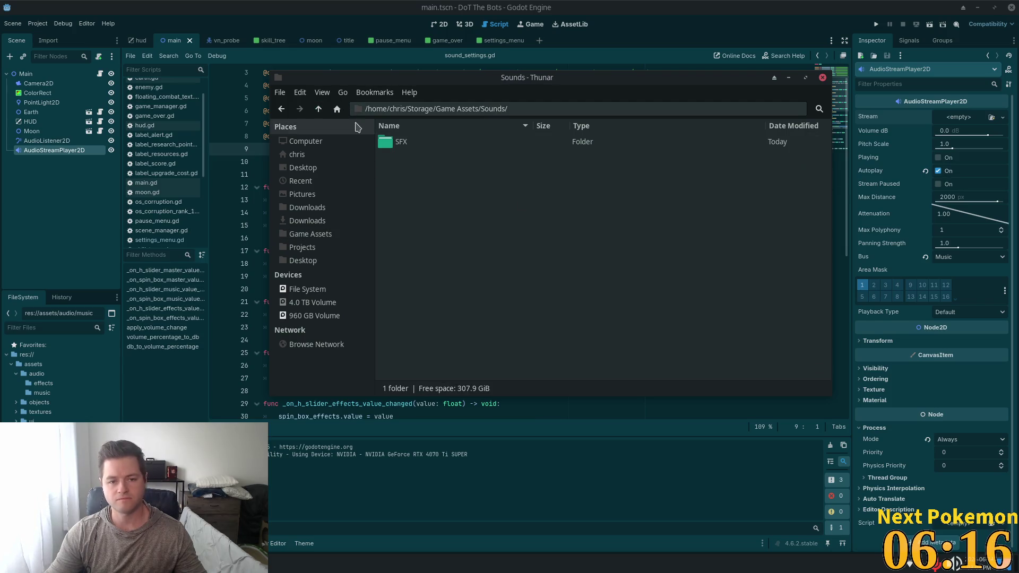
click(318, 109)
drag(423, 162, 429, 178)
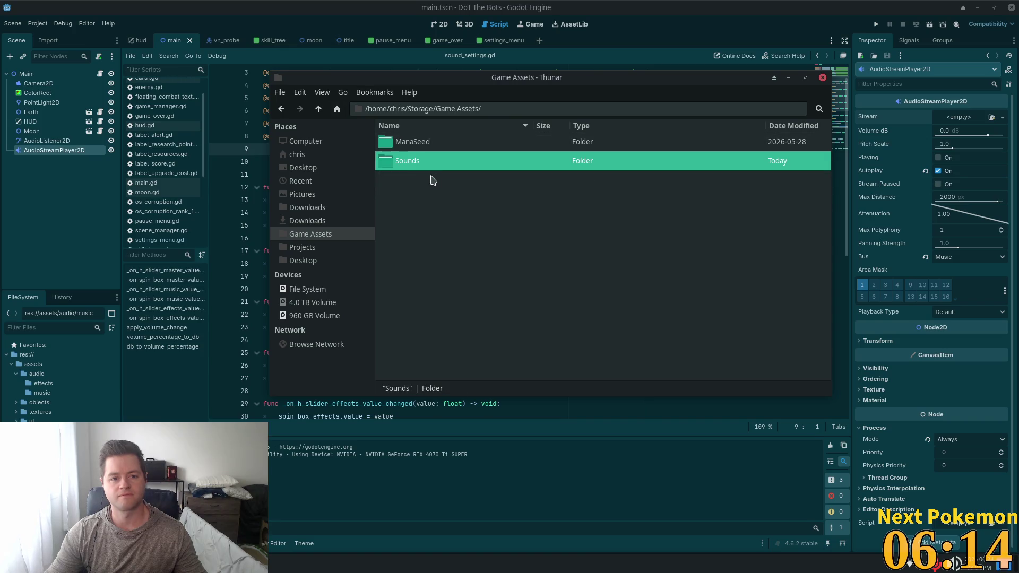
double_click(424, 165)
double_click(416, 164)
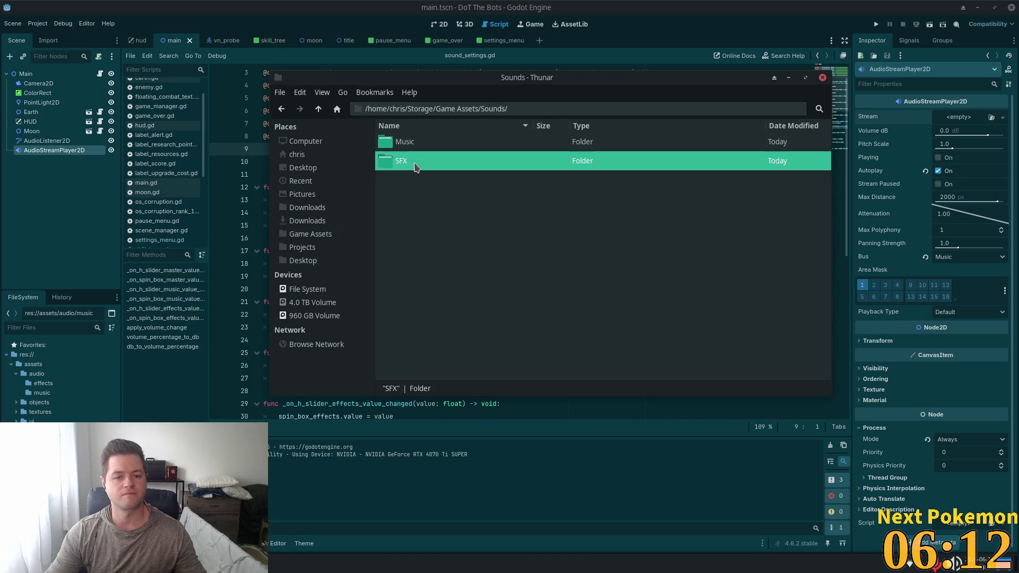
Extract the Ultimate UI SFX Pack zip into the SFX folder
click(433, 140)
right_click(433, 140)
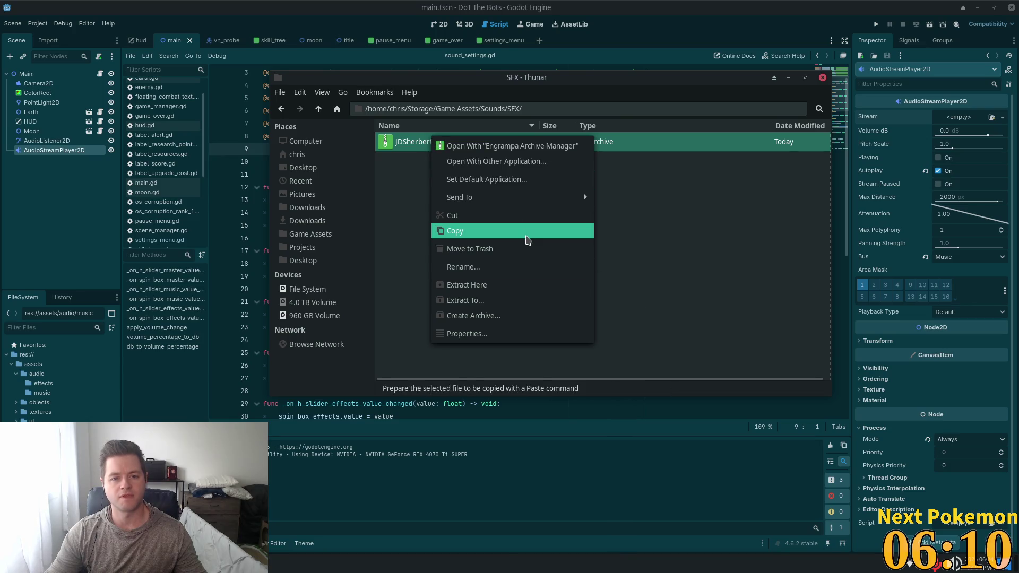
click(705, 287)
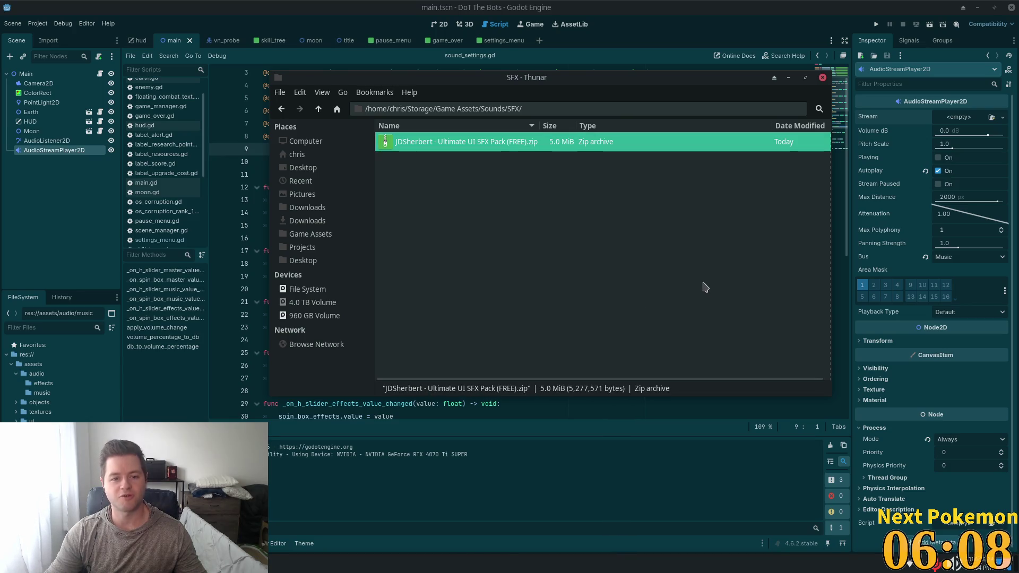
right_click(447, 151)
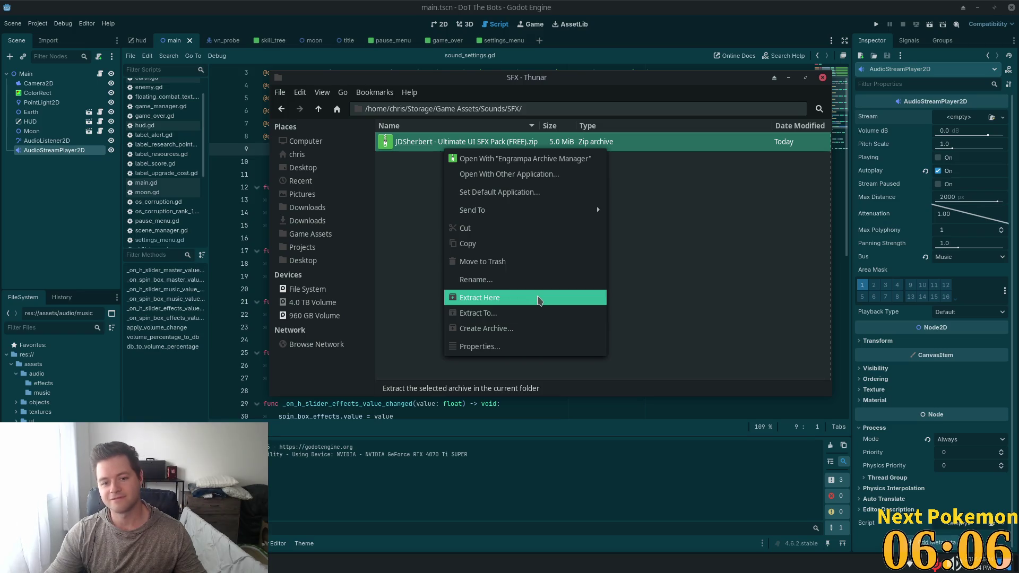
click(541, 306)
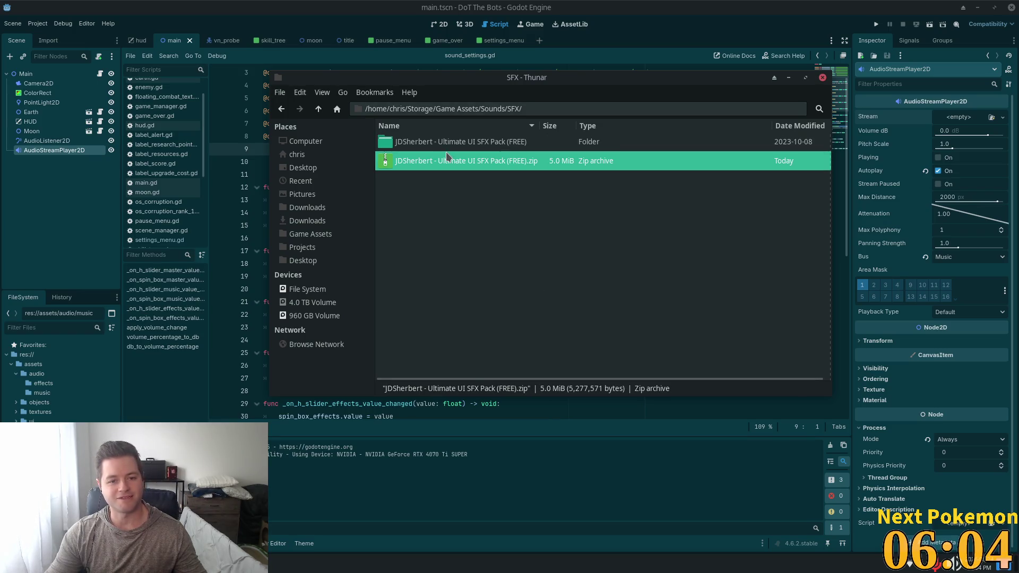
Browse the extracted pack's Stereo and Mono folders, ending in Mono/ogg
double_click(417, 142)
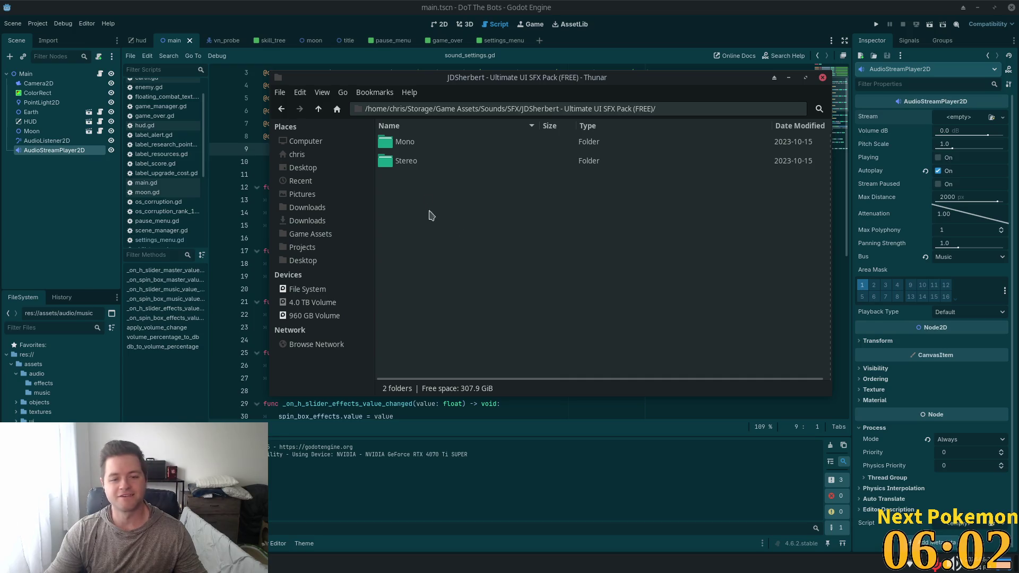
double_click(391, 162)
click(319, 109)
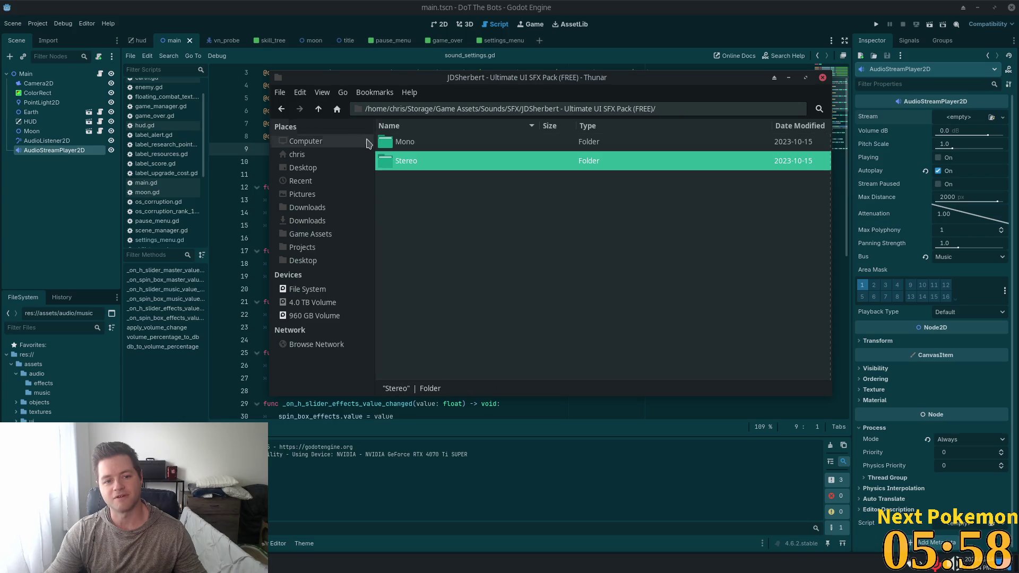
click(402, 143)
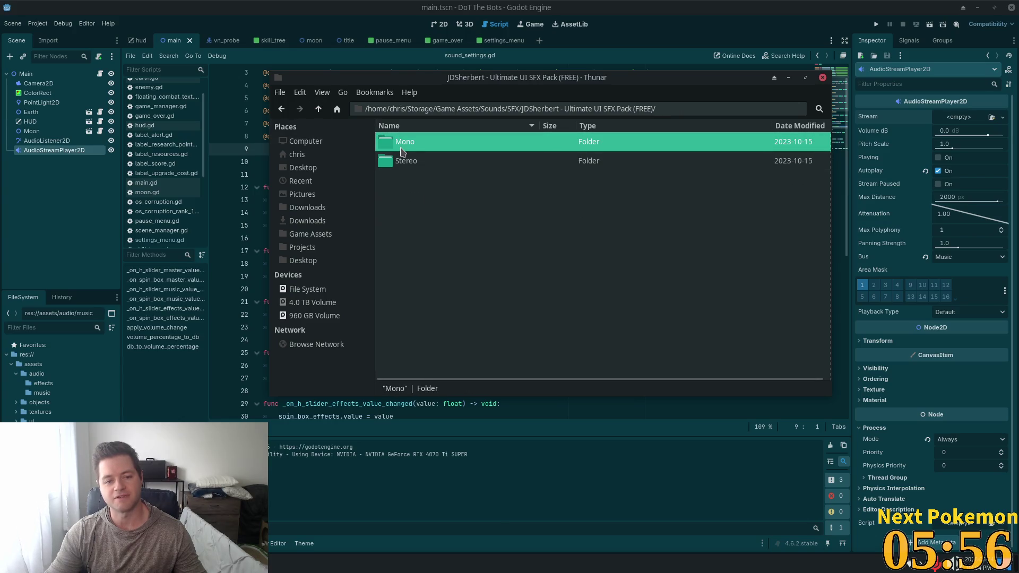
double_click(402, 151)
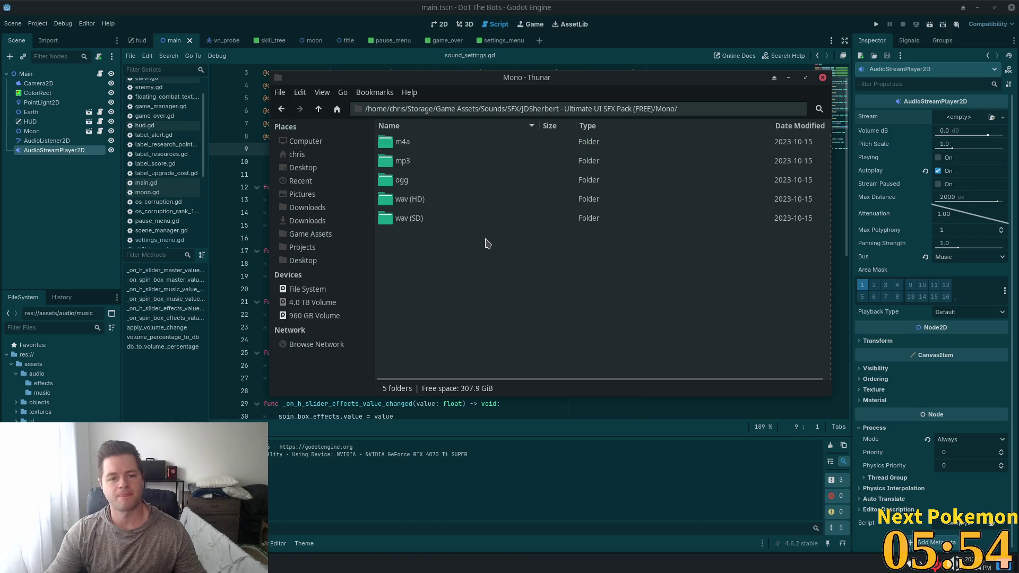
double_click(403, 180)
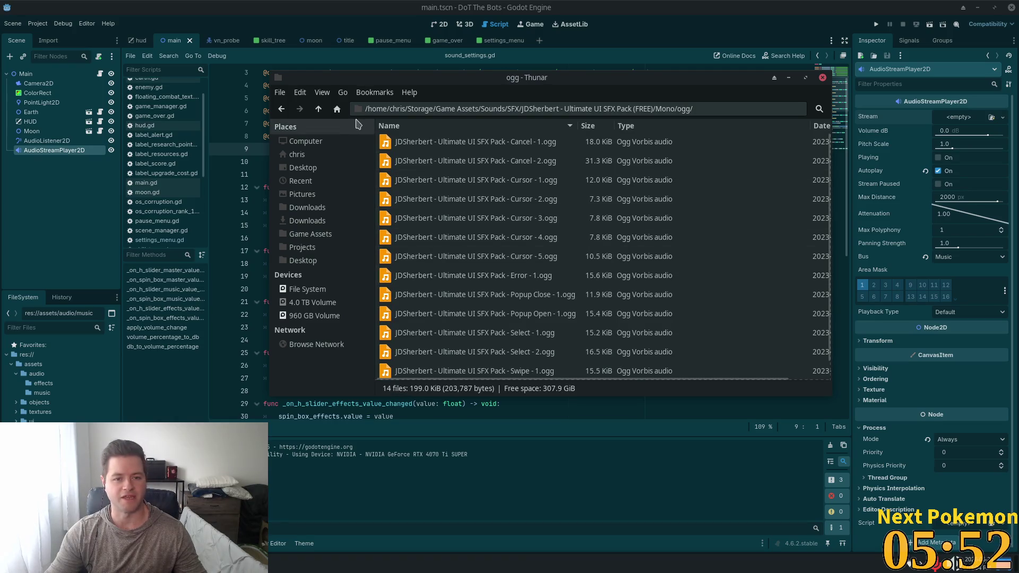
click(318, 109)
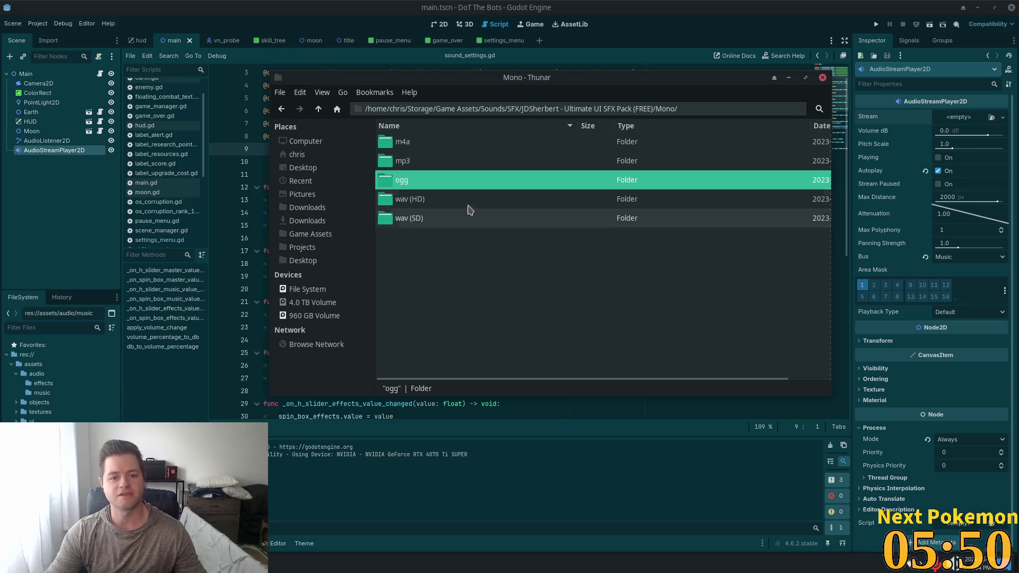
double_click(418, 183)
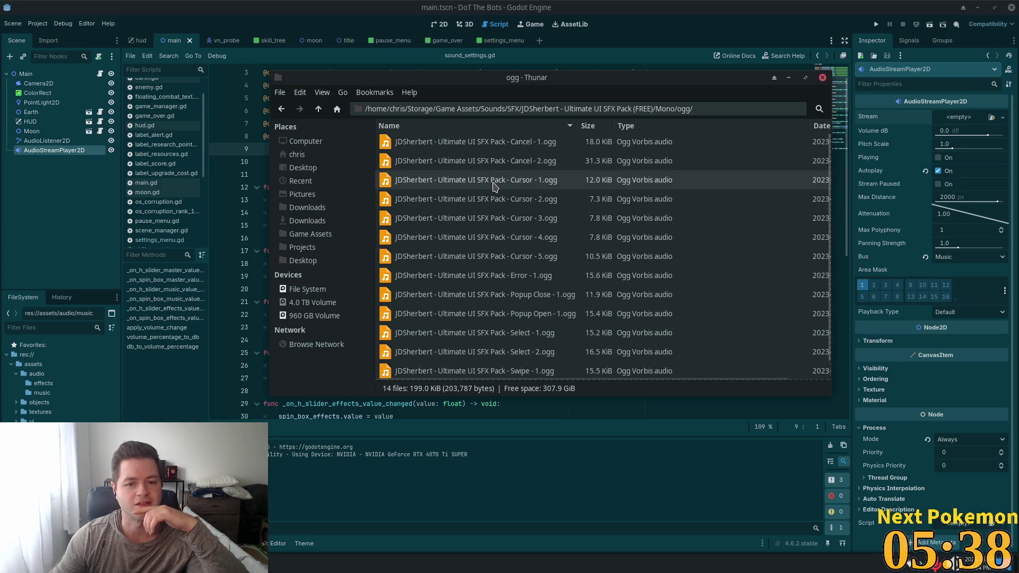
Preview the Cursor - 1 through Cursor - 5 sounds in VLC
double_click(494, 180)
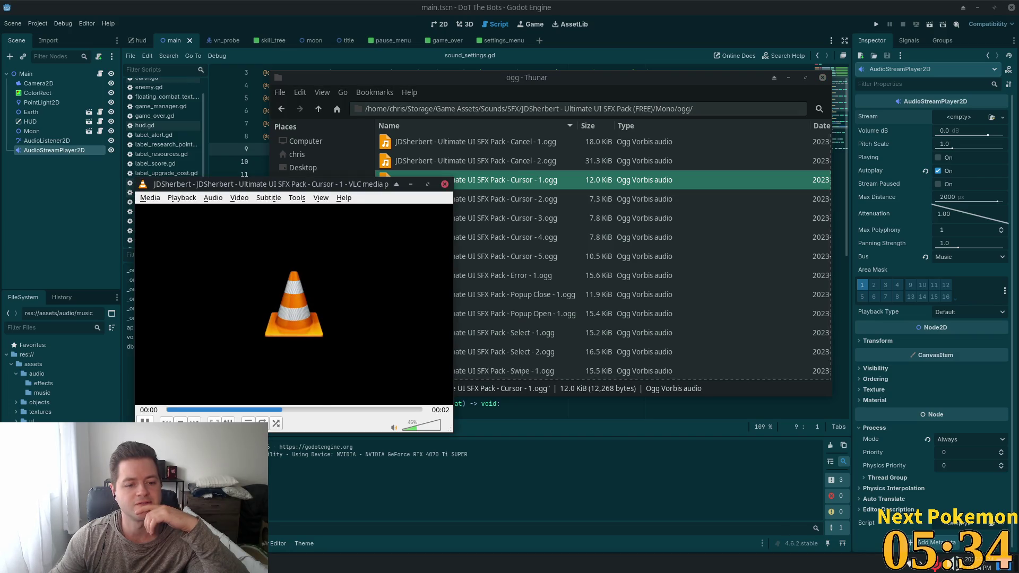
click(445, 184)
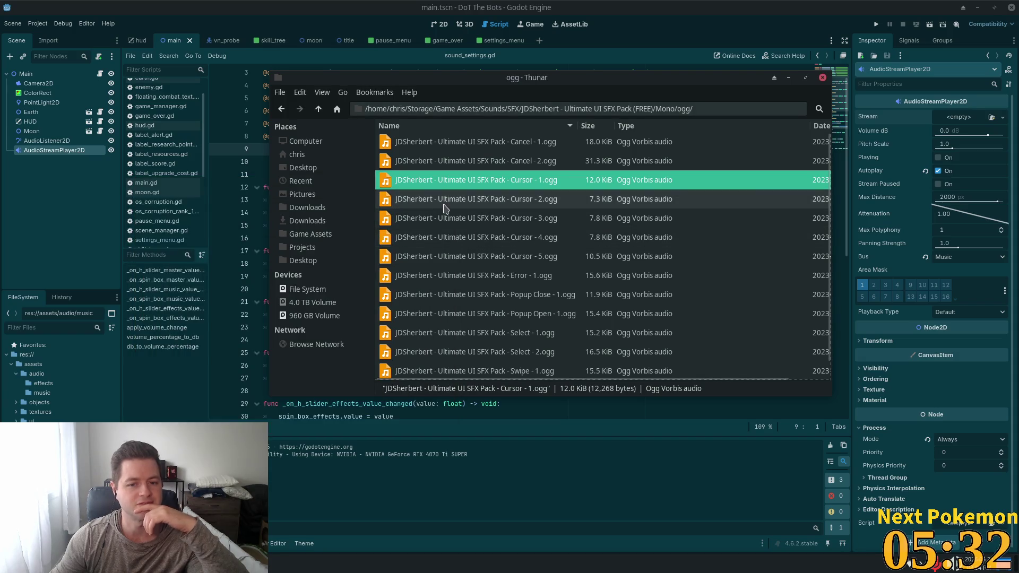
double_click(444, 206)
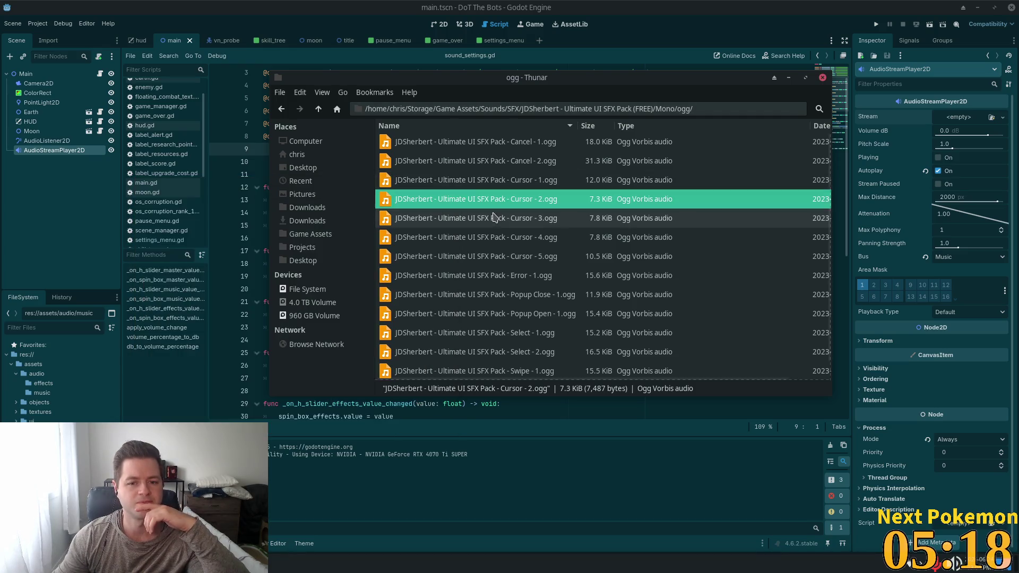
double_click(473, 223)
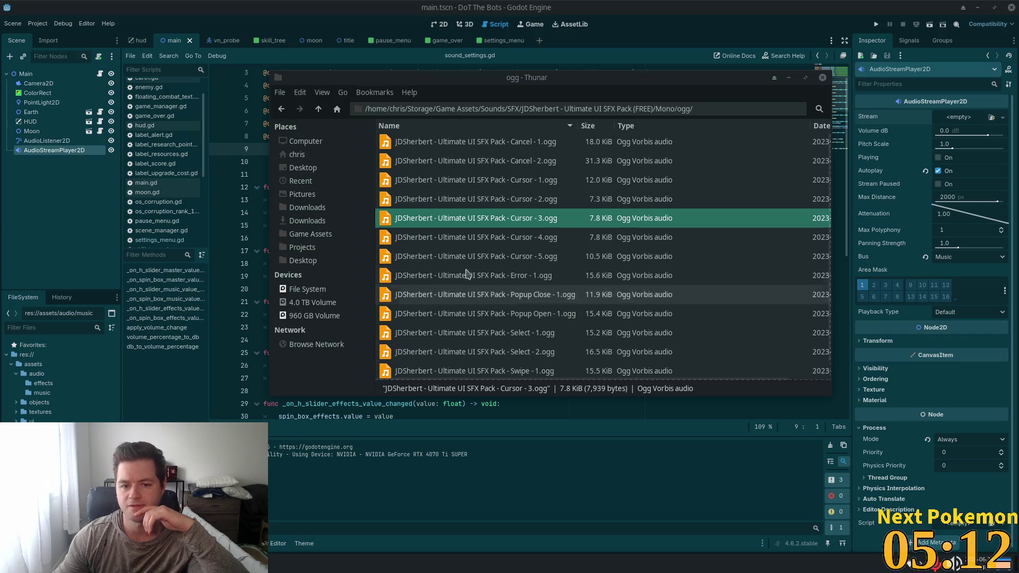
double_click(467, 218)
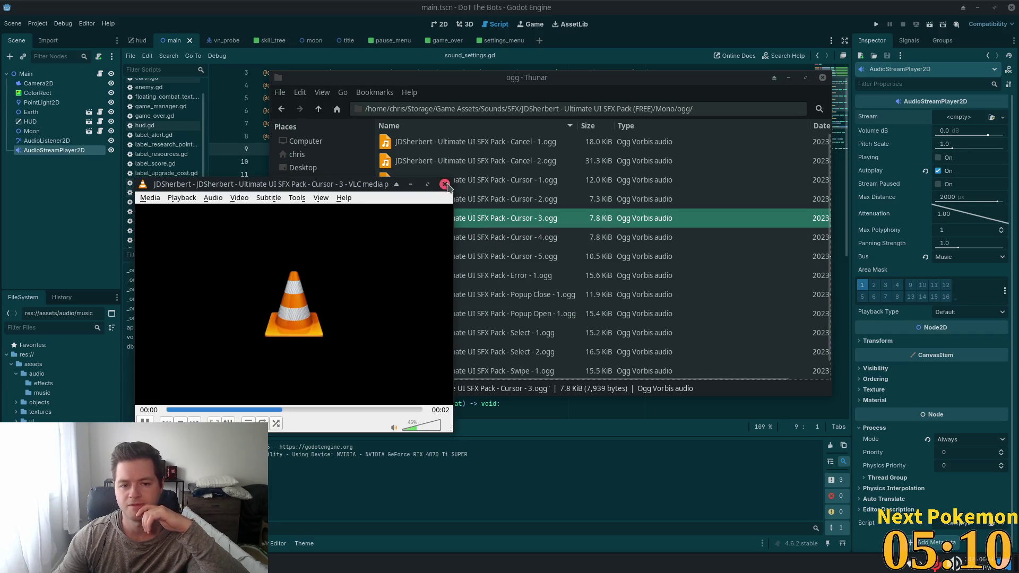
click(445, 184)
click(443, 238)
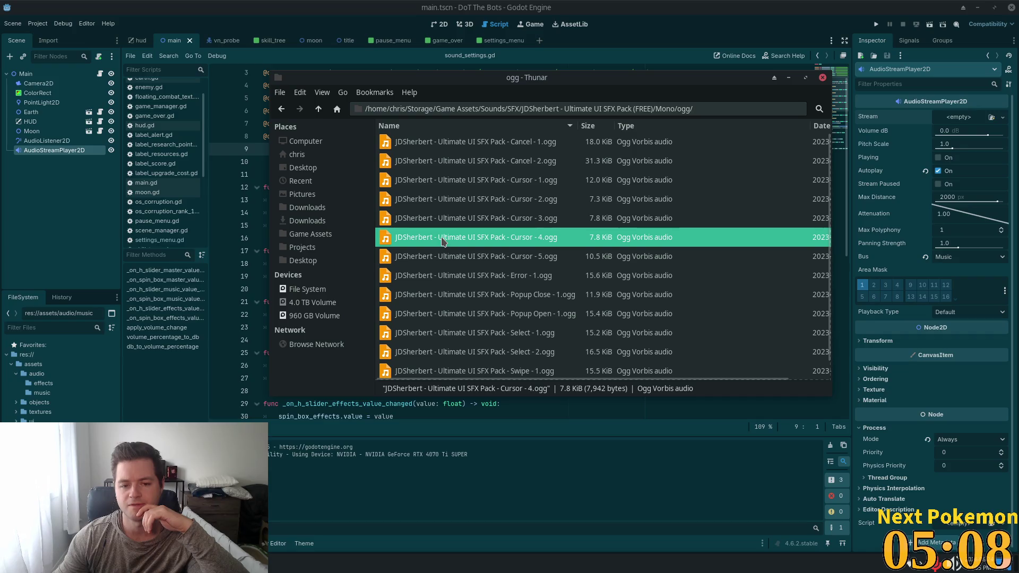
double_click(443, 239)
click(445, 185)
click(453, 257)
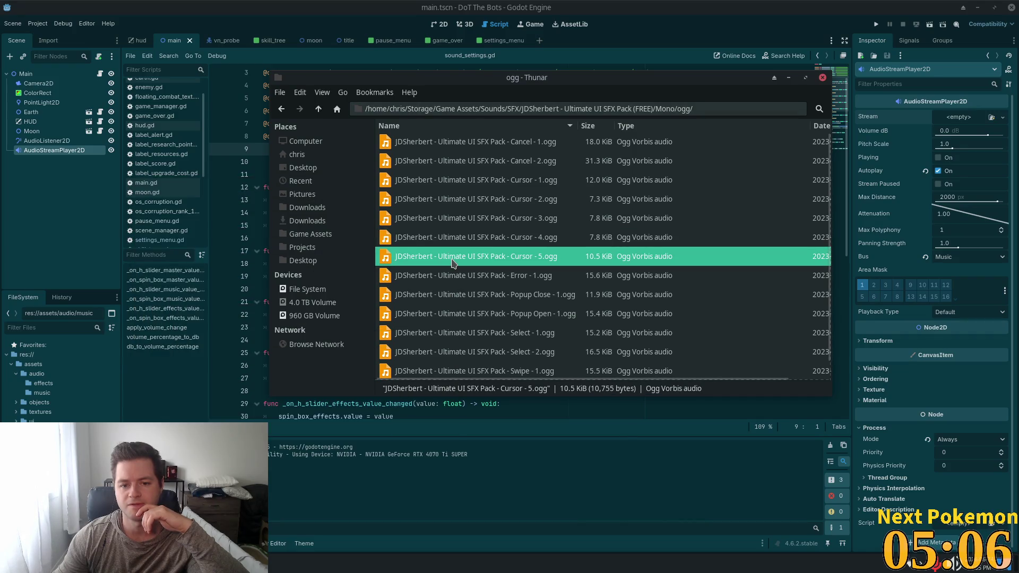
double_click(453, 257)
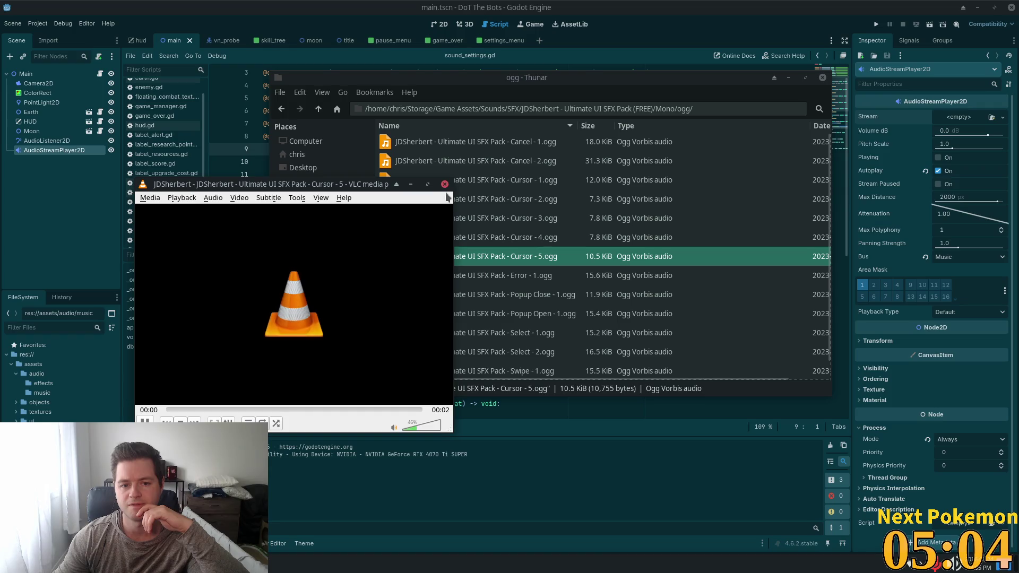
click(444, 184)
Preview the Select - 1, Swipe - 1, Cancel - 1 and Cancel - 2 sounds
click(478, 332)
double_click(475, 332)
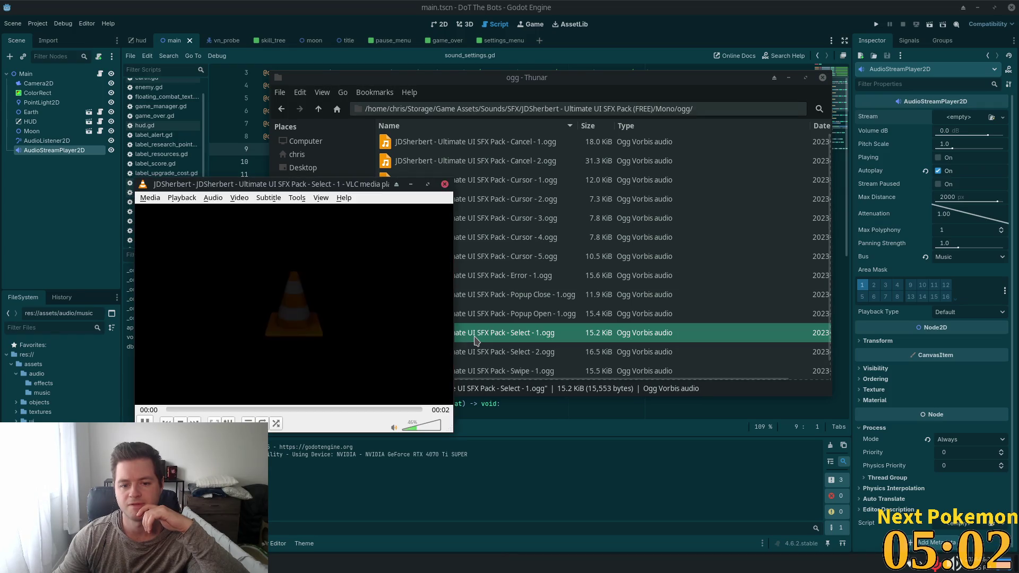
click(445, 184)
scroll(507, 248, down, 1)
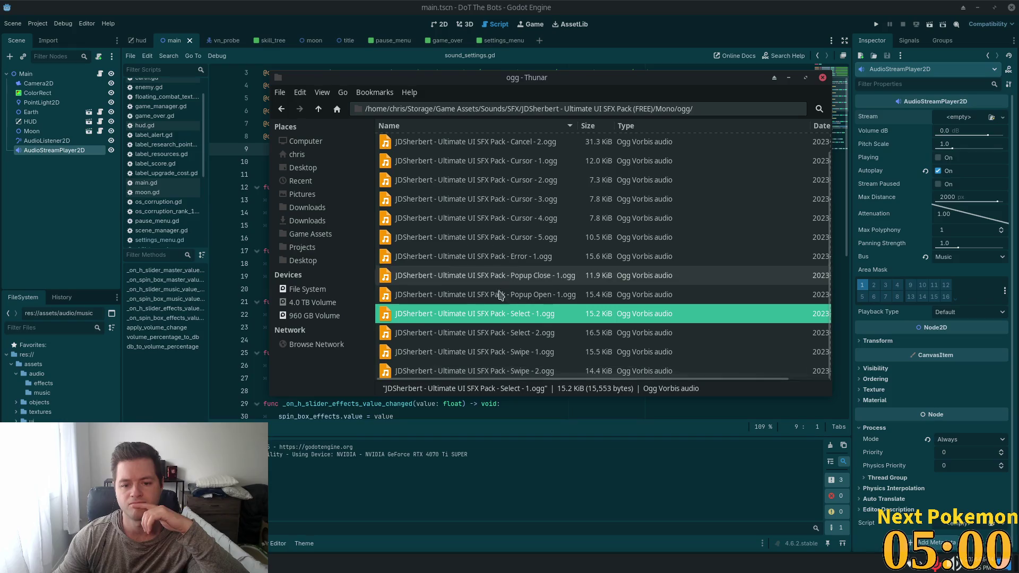
double_click(472, 352)
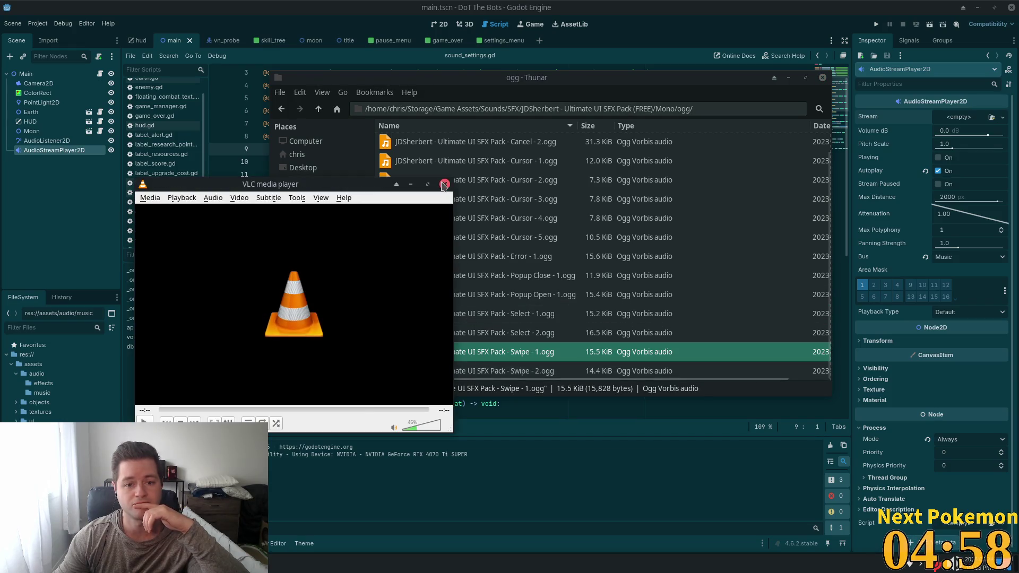
click(444, 184)
scroll(464, 147, up, 1)
double_click(465, 147)
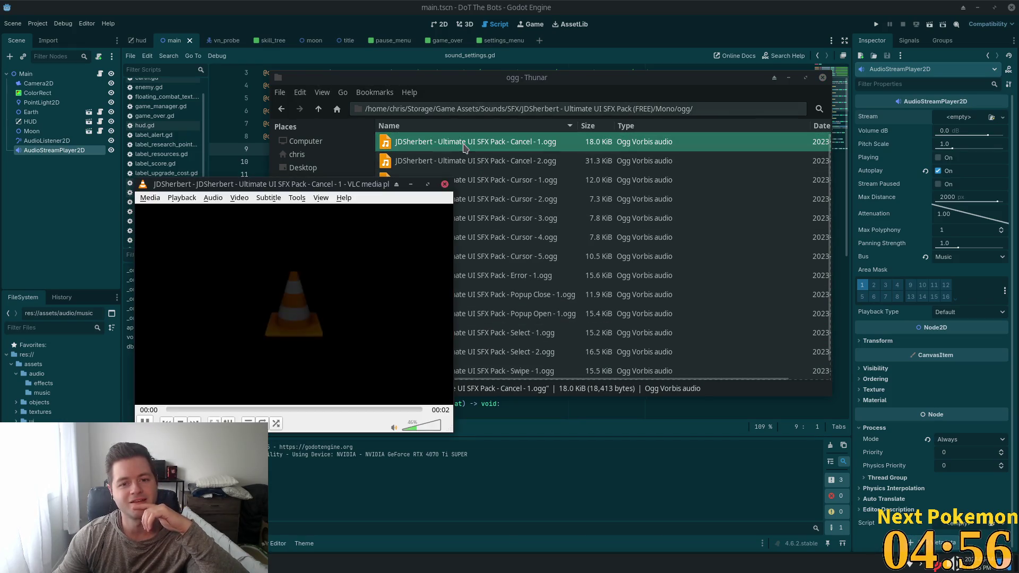
click(444, 184)
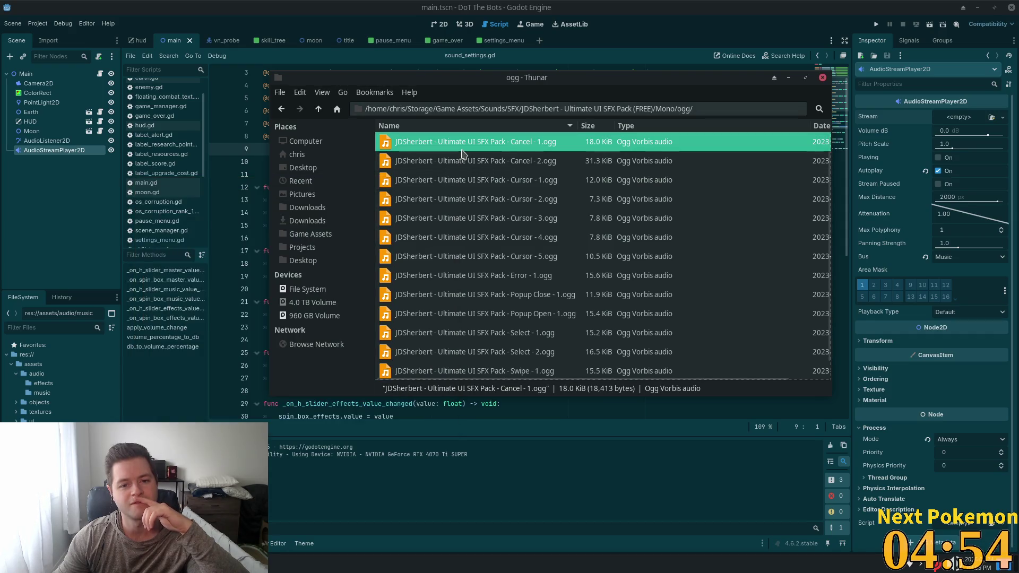
double_click(466, 148)
click(444, 184)
double_click(456, 162)
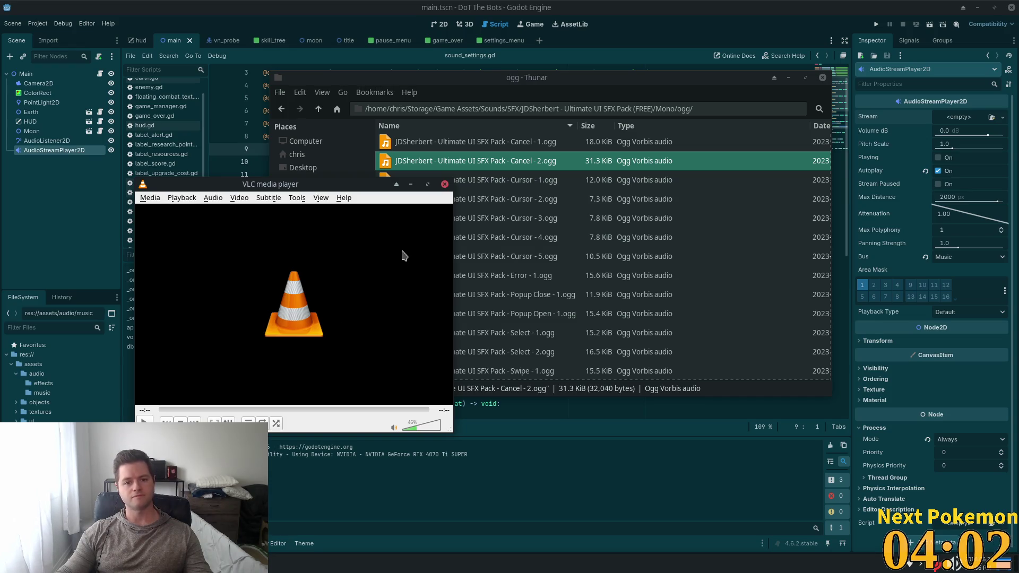
Close VLC and drag Cancel - 2.ogg into the Godot audio player's stream
click(444, 184)
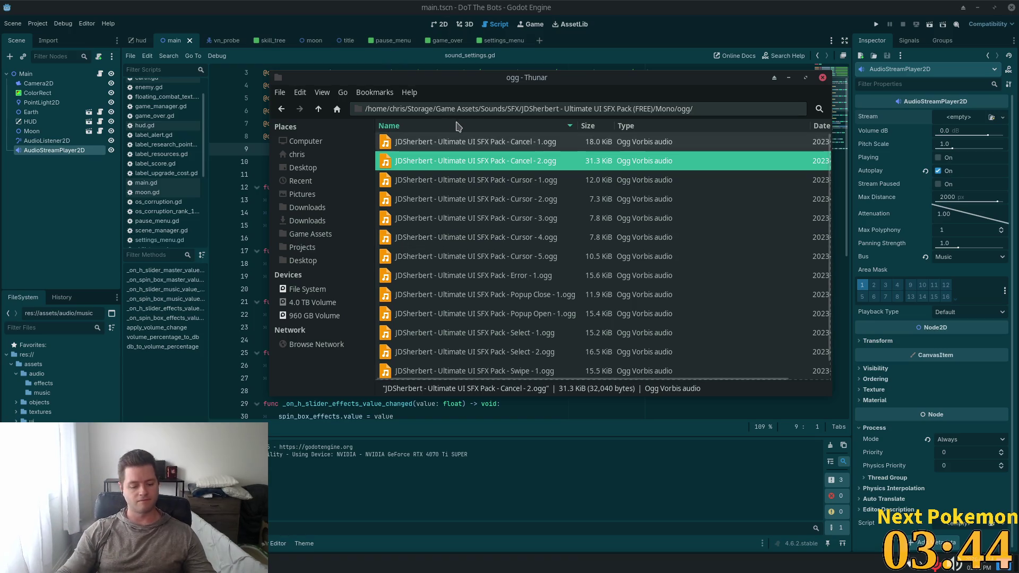
drag(467, 161, 873, 114)
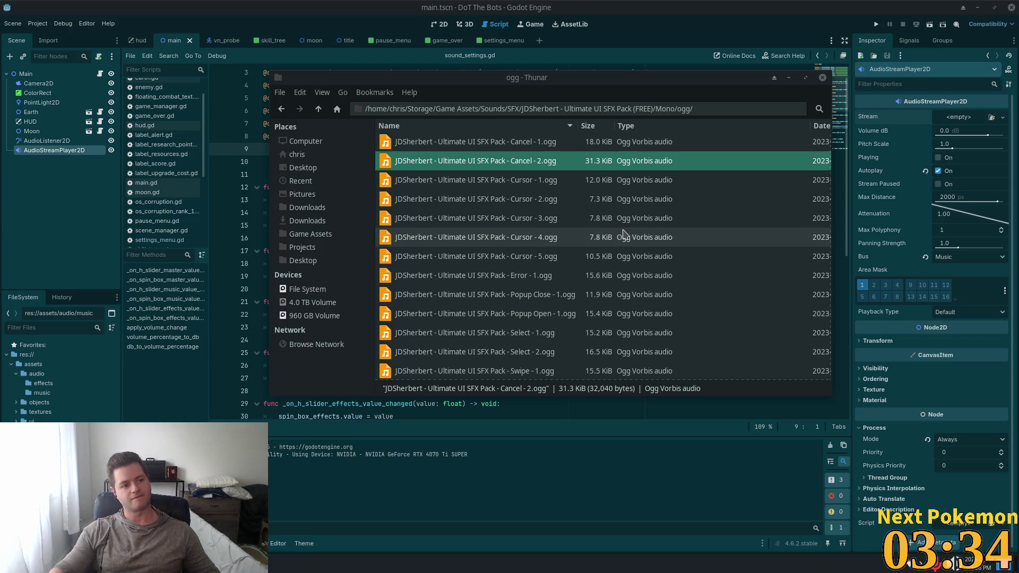
scroll(449, 255, down, 1)
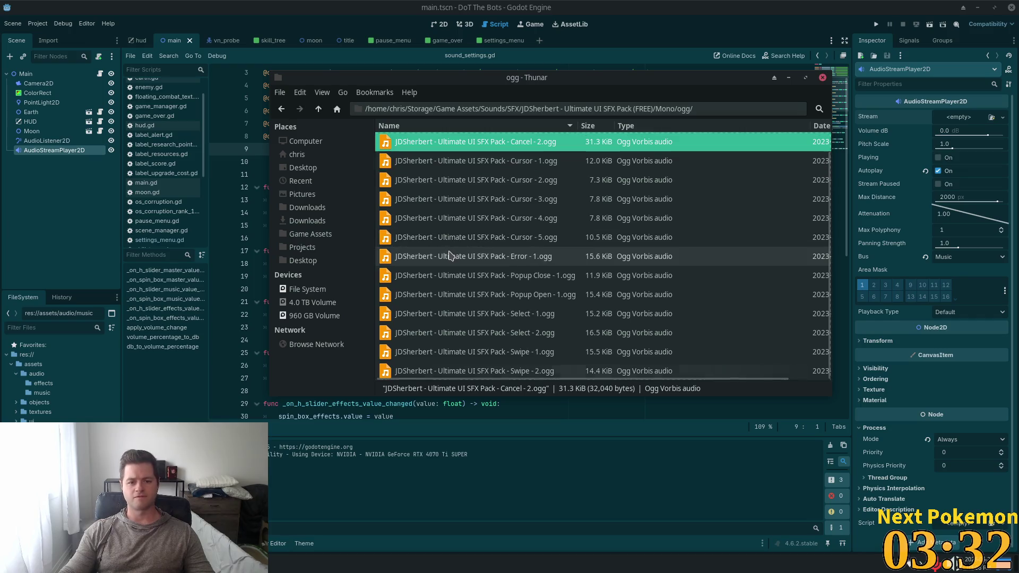
scroll(477, 266, up, 1)
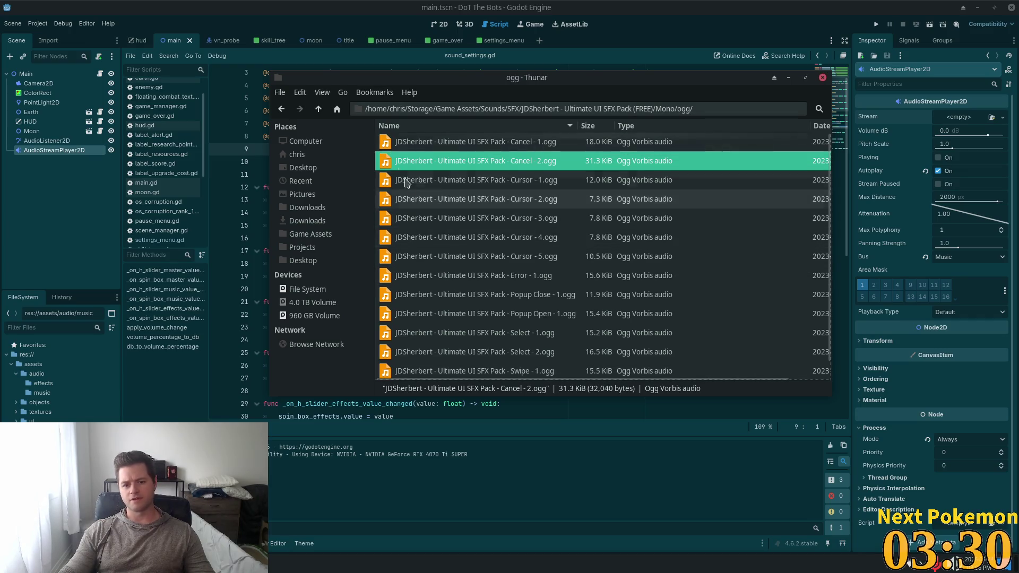
Look through the Mono wav (HD) folder, then return to the pack's top folder
click(318, 109)
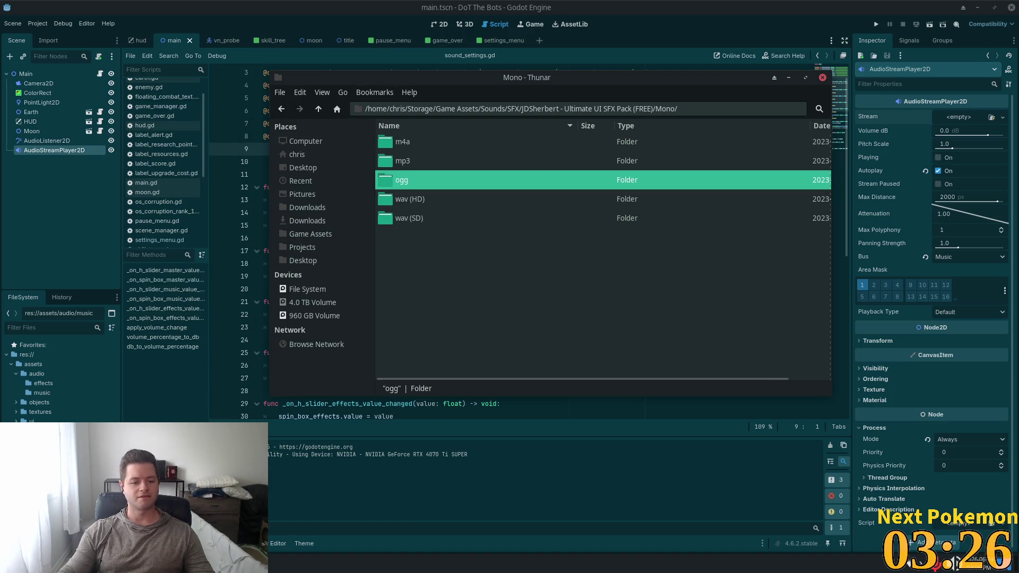
click(424, 205)
double_click(425, 204)
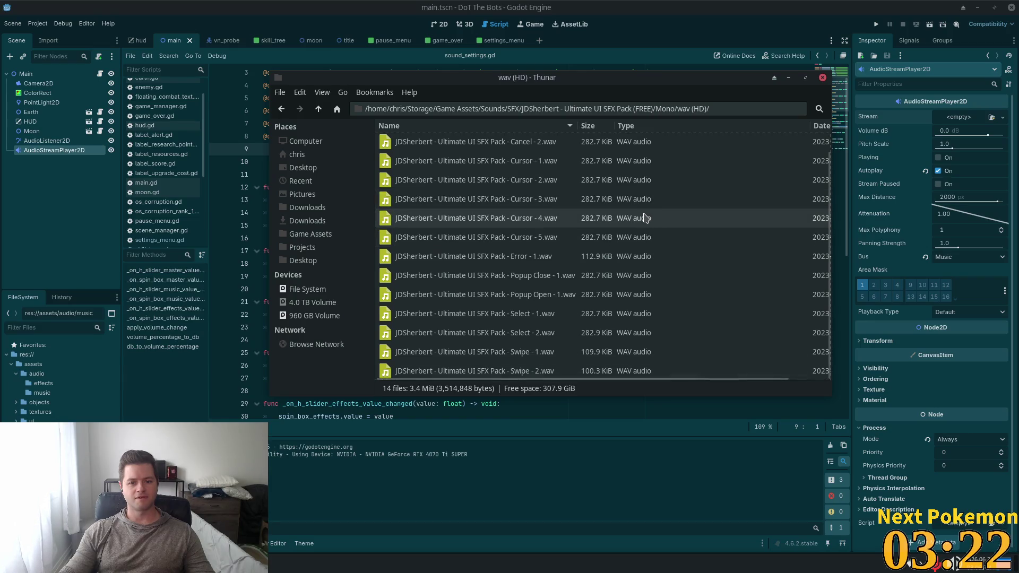
scroll(610, 366, down, 1)
click(318, 109)
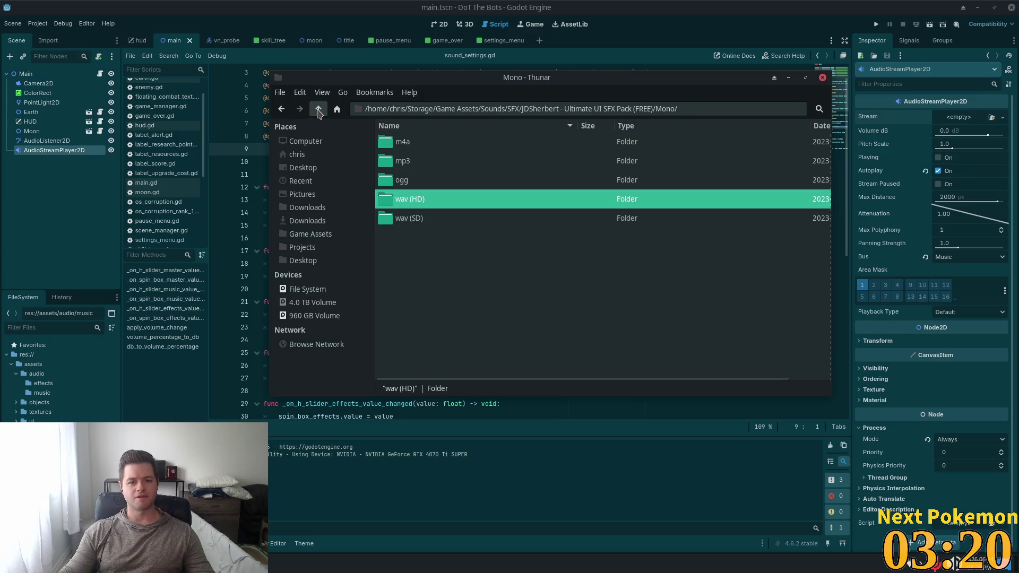
click(318, 109)
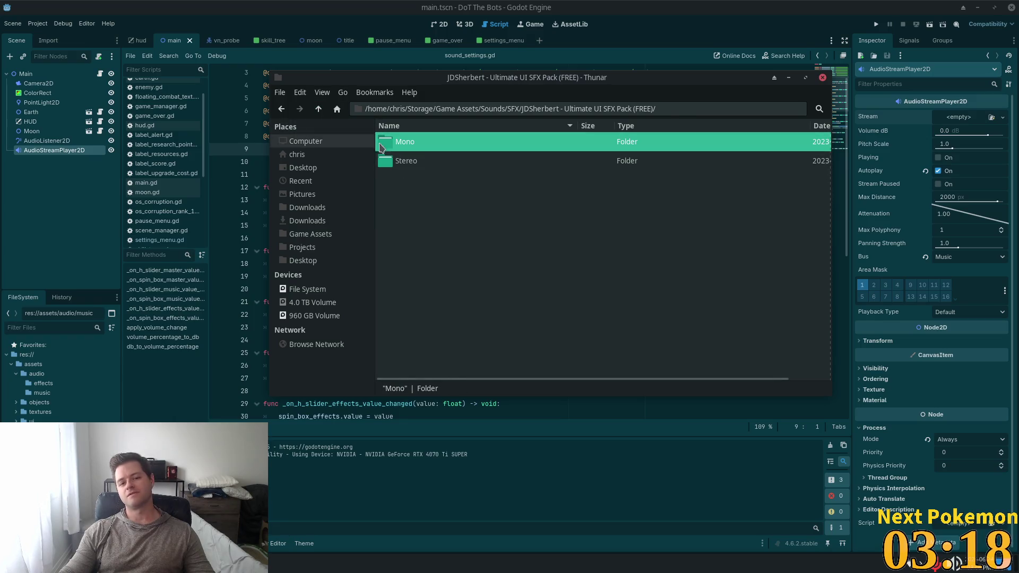
Browse the Stereo ogg and m4a folders, then reopen the Mono ogg folder
double_click(402, 160)
double_click(442, 177)
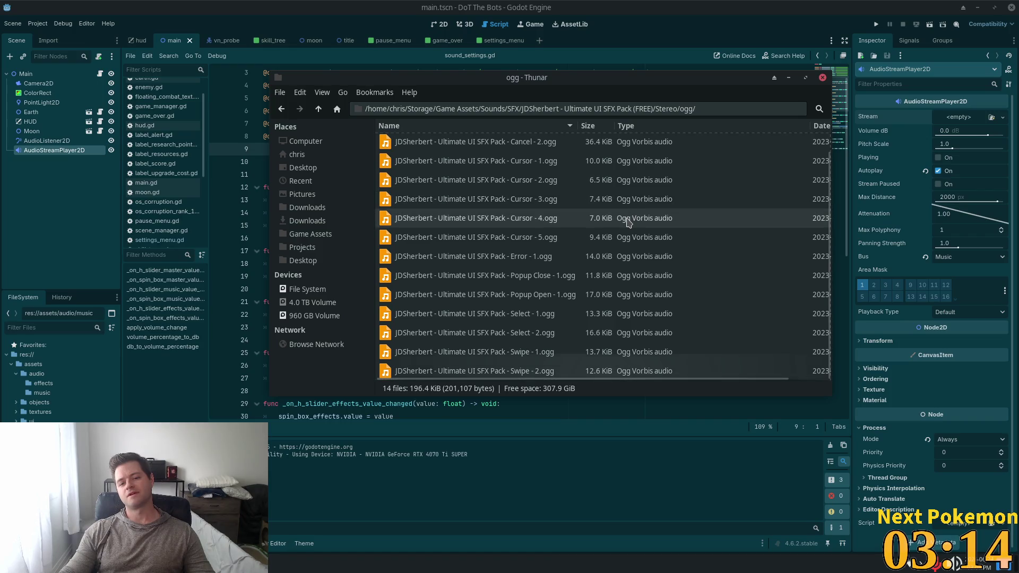
click(318, 109)
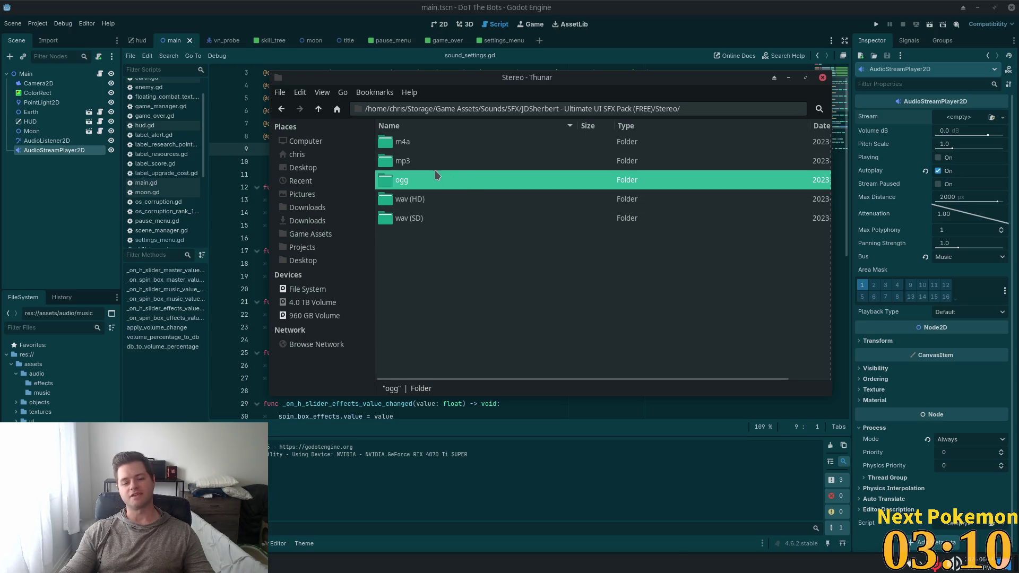
double_click(444, 143)
scroll(446, 149, down, 1)
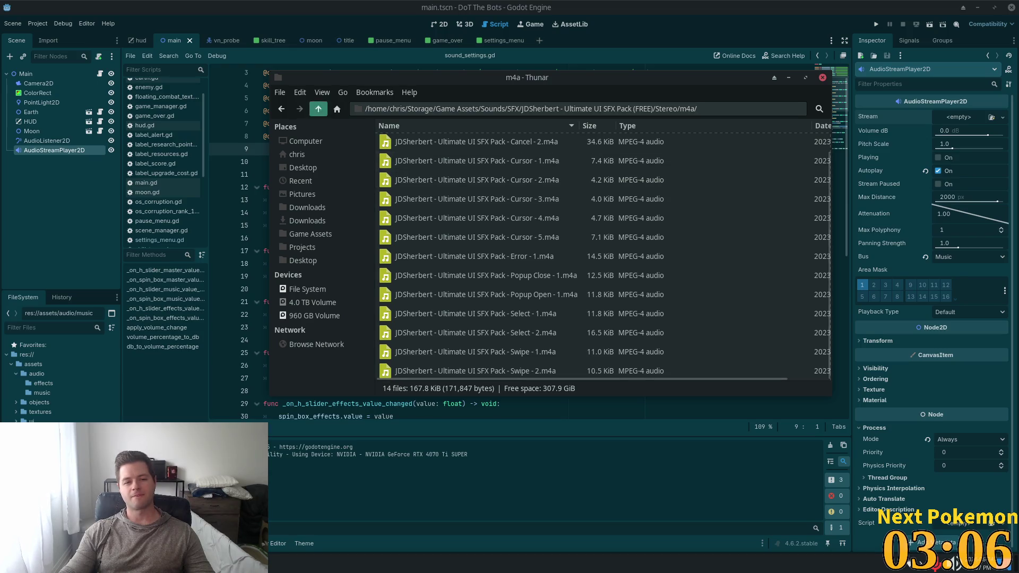
click(319, 109)
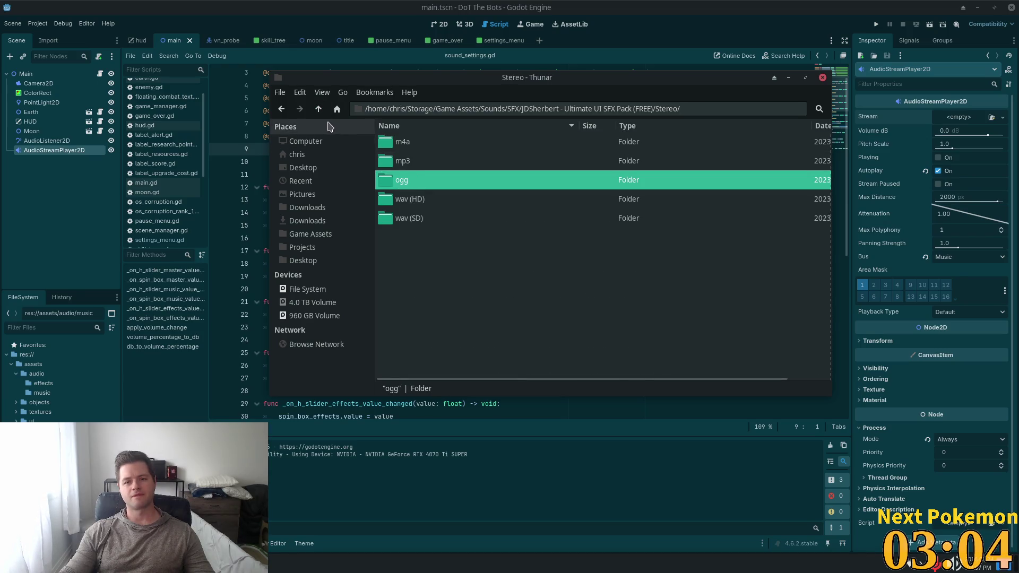
click(318, 109)
double_click(402, 142)
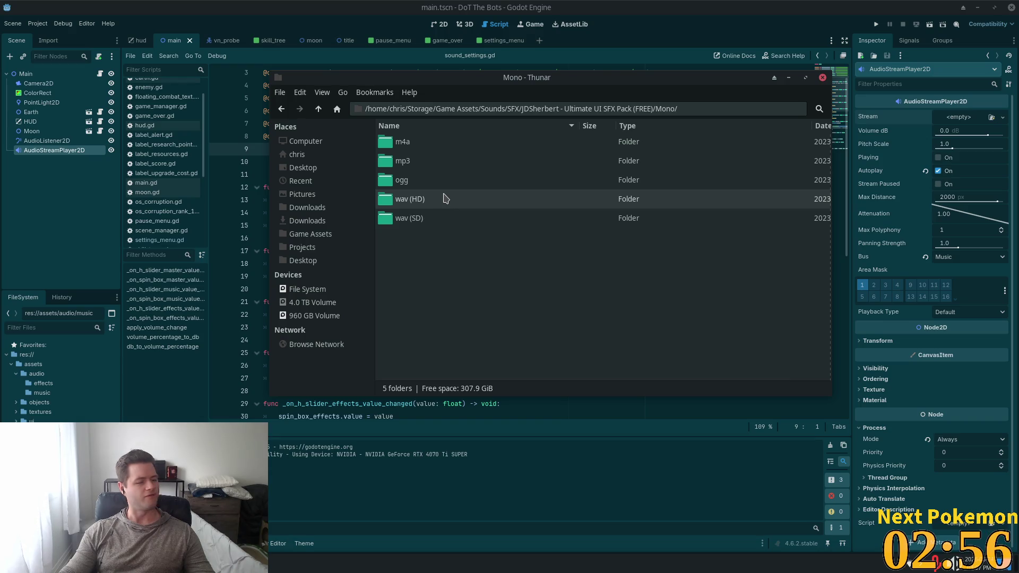
double_click(432, 183)
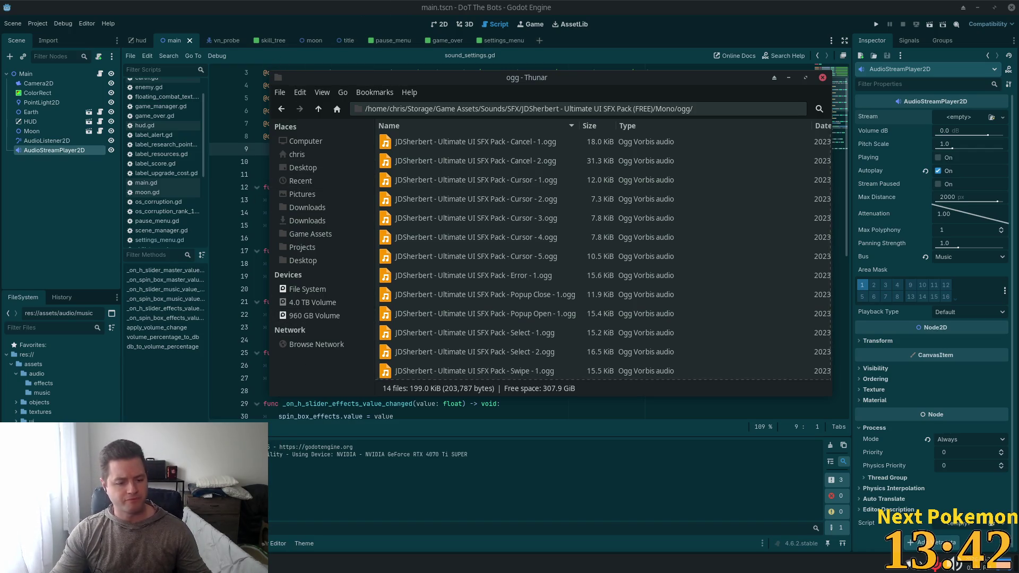
key(super)
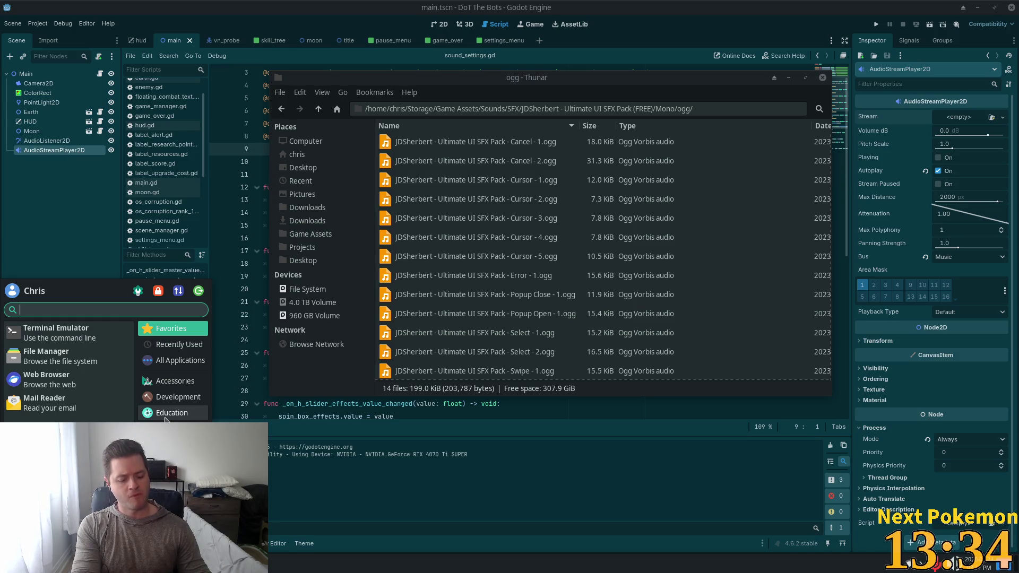
Launch Cursor from a 'curs' search and open the recent alchemy-site project
text(curs)
key(Escape)
key(Escape)
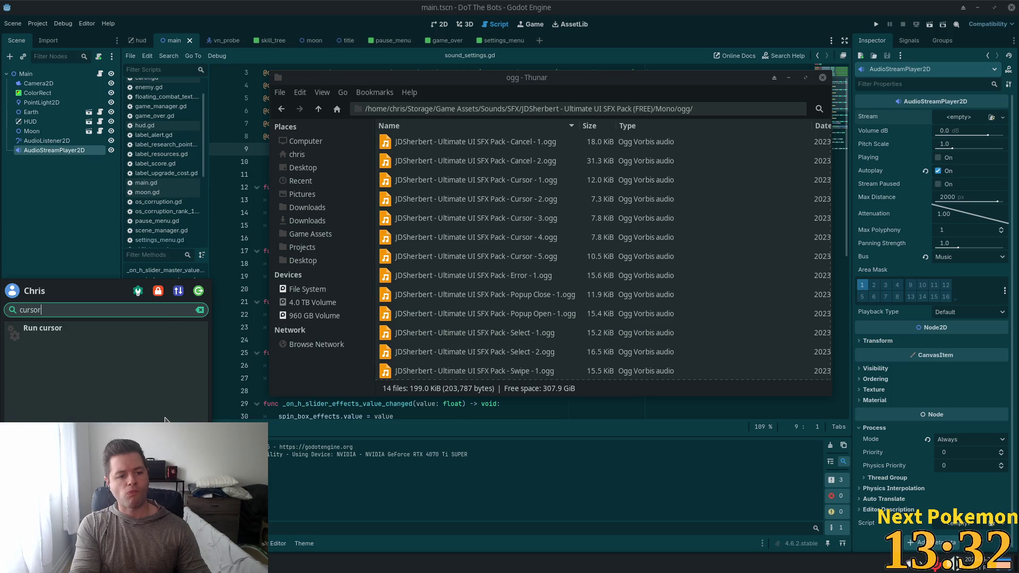
double_click(477, 275)
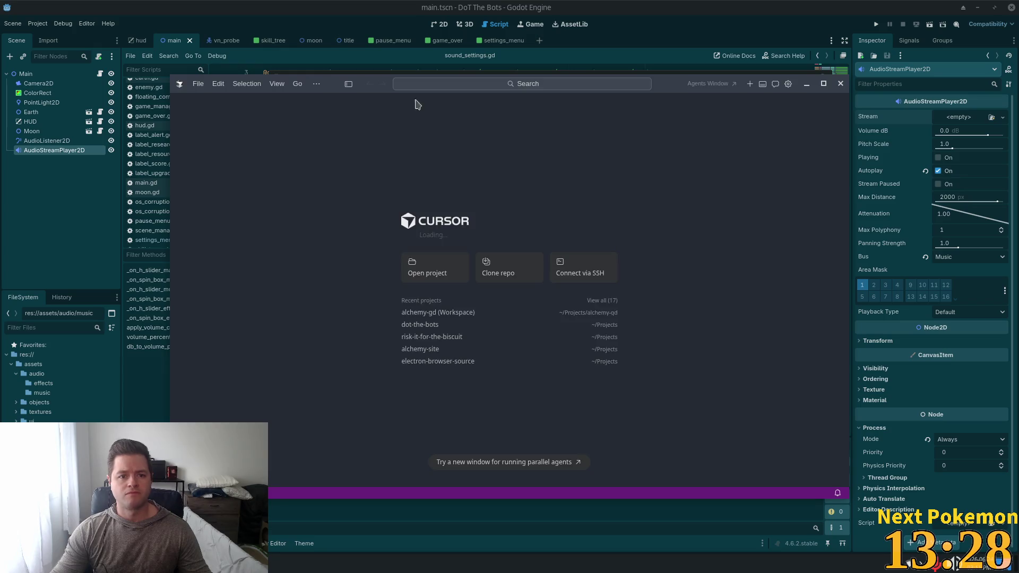
click(425, 349)
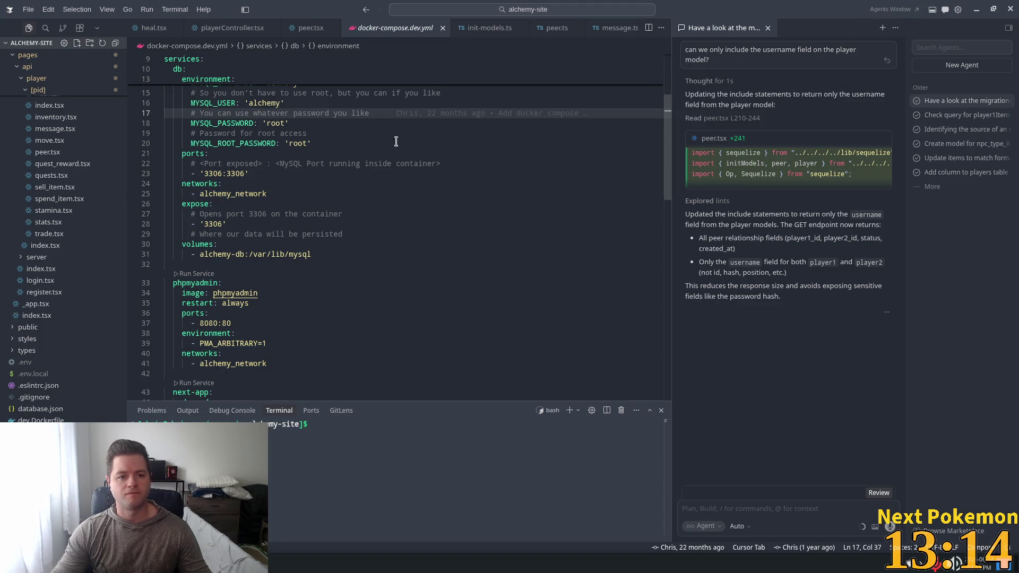
Select the MySQL password lines in docker-compose.dev.yml, then minimise Cursor
drag(191, 123, 310, 144)
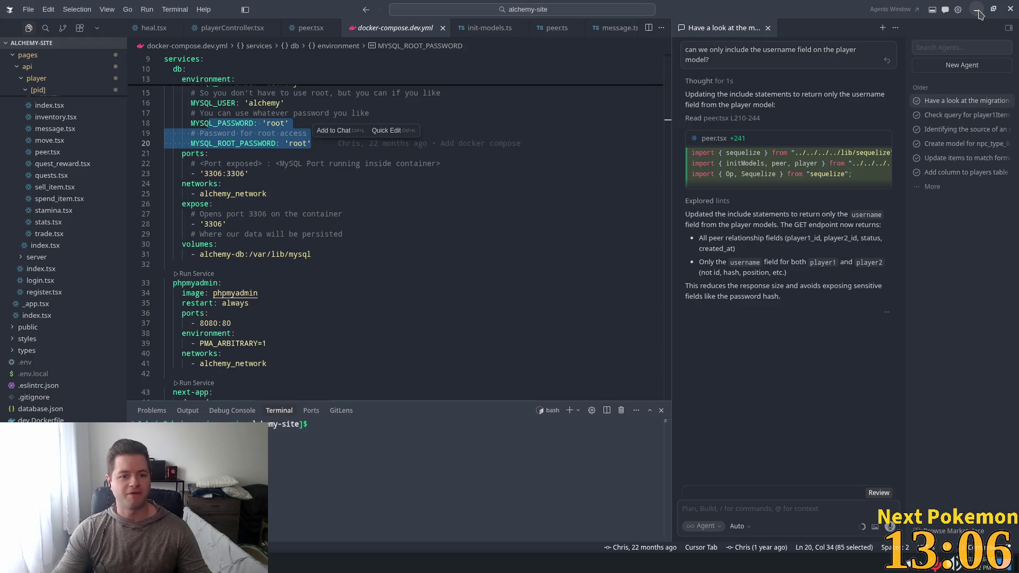
click(977, 11)
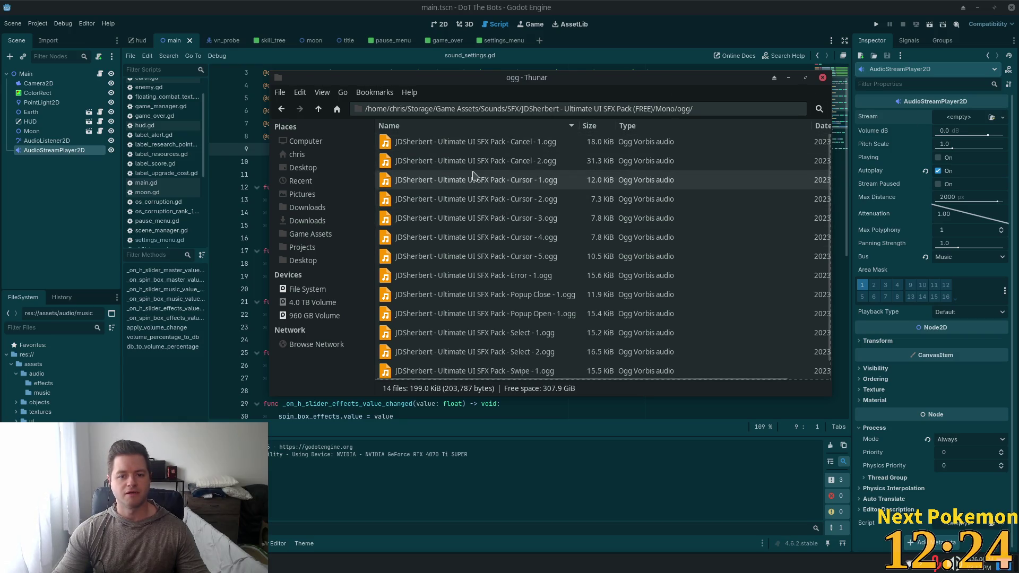
Play Cursor - 1 and Cursor - 2 repeatedly to compare them
double_click(472, 179)
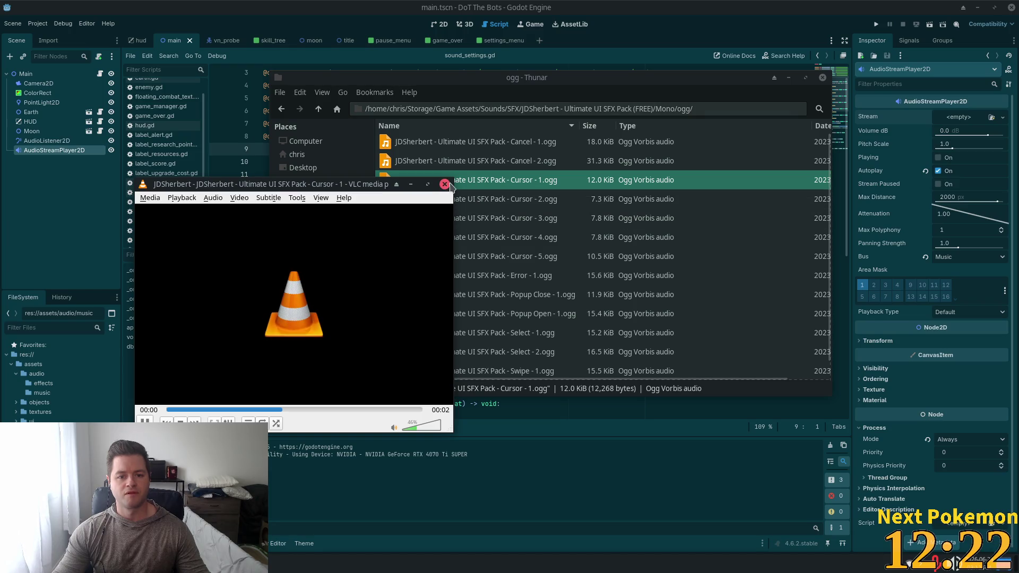
click(467, 199)
double_click(466, 202)
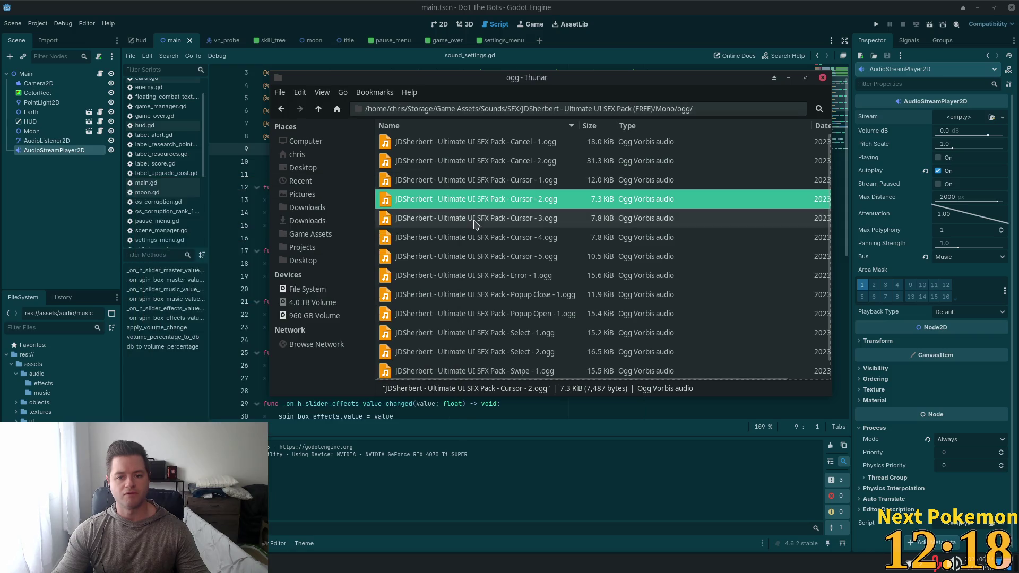
double_click(448, 192)
click(446, 185)
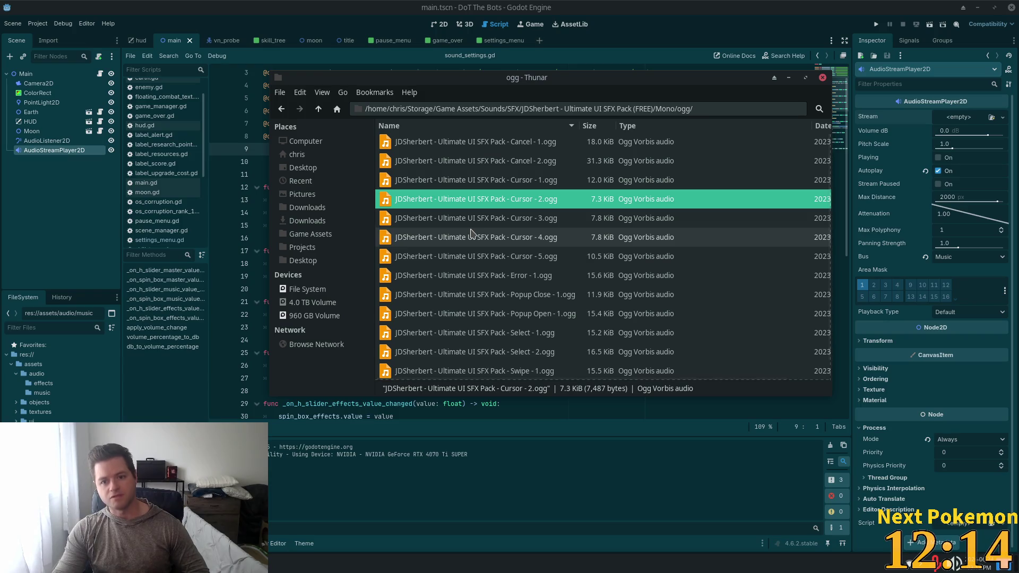
double_click(473, 202)
click(449, 183)
double_click(448, 181)
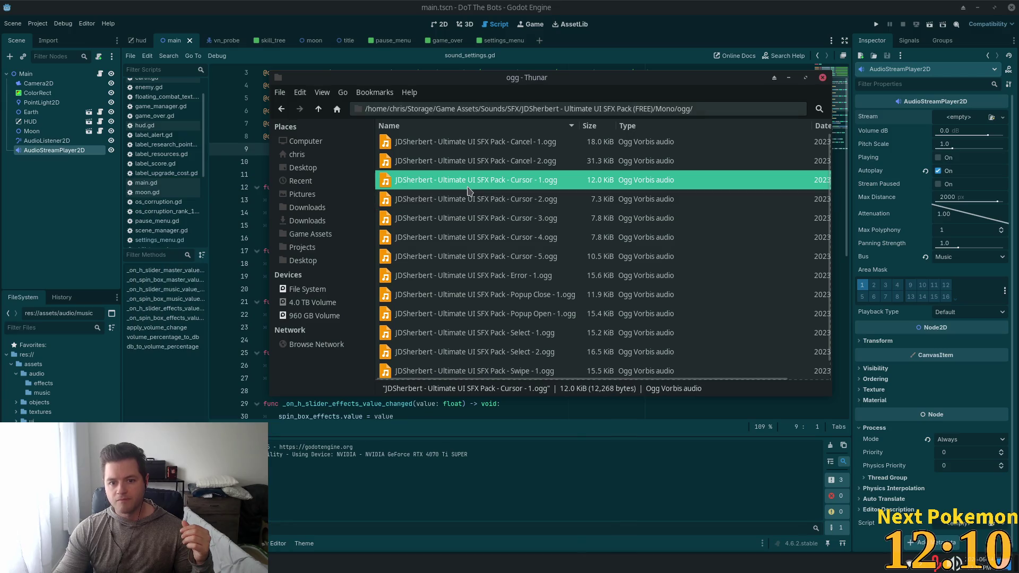
Compare Cursor - 3, Cursor - 4, Cursor - 5 and Select - 1, replaying Cursor - 5 last
double_click(485, 215)
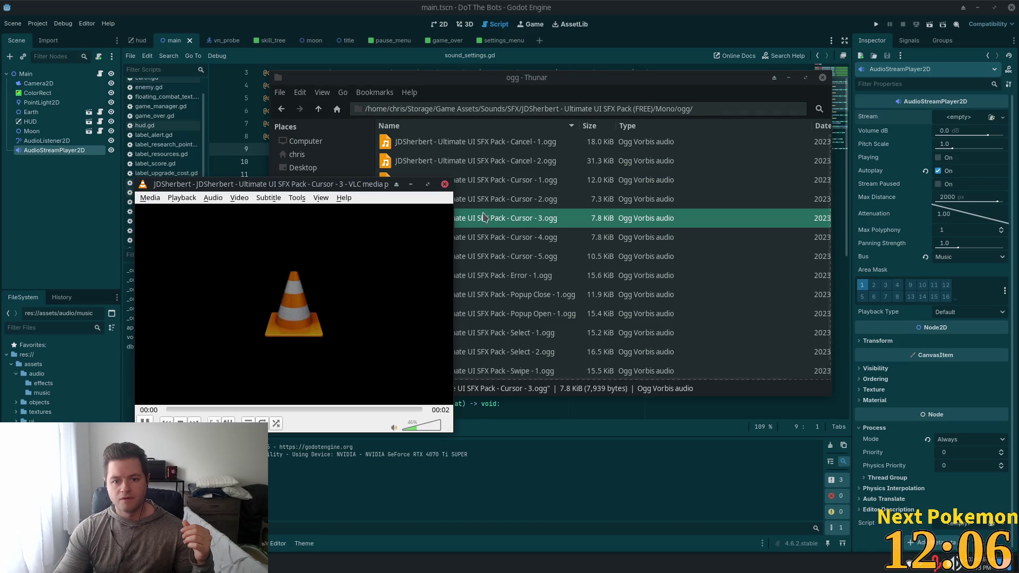
double_click(480, 245)
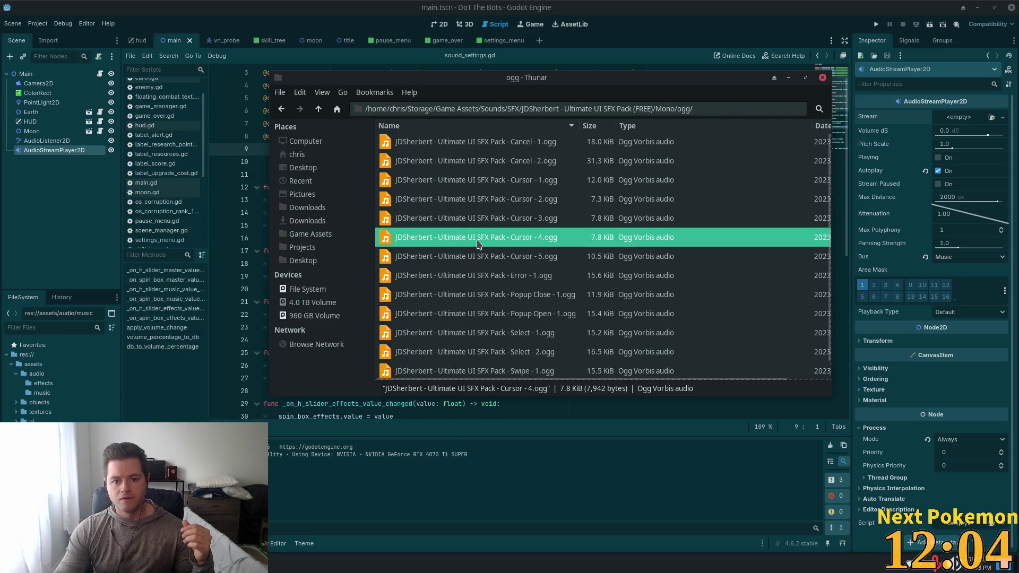
double_click(472, 257)
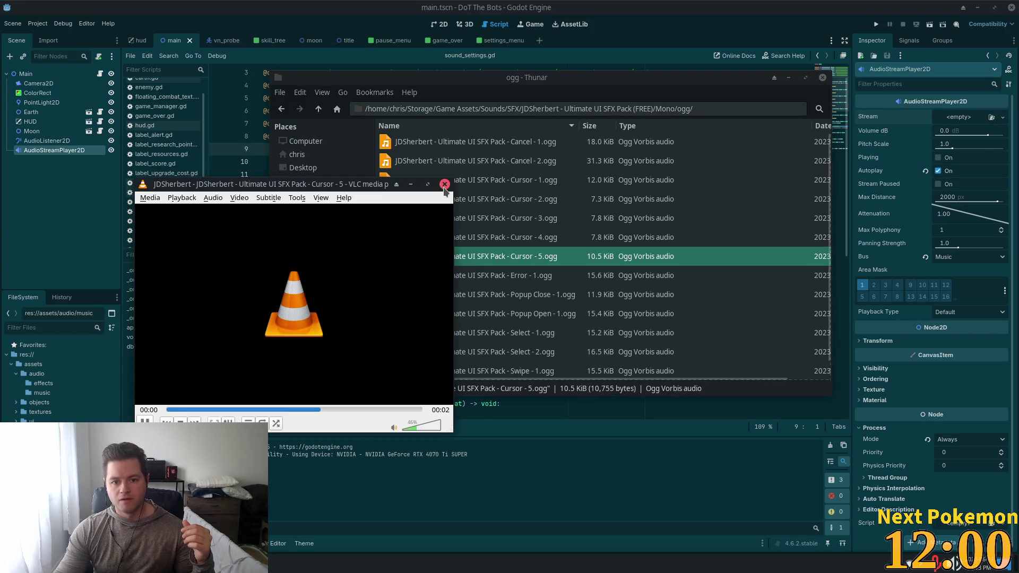
click(444, 184)
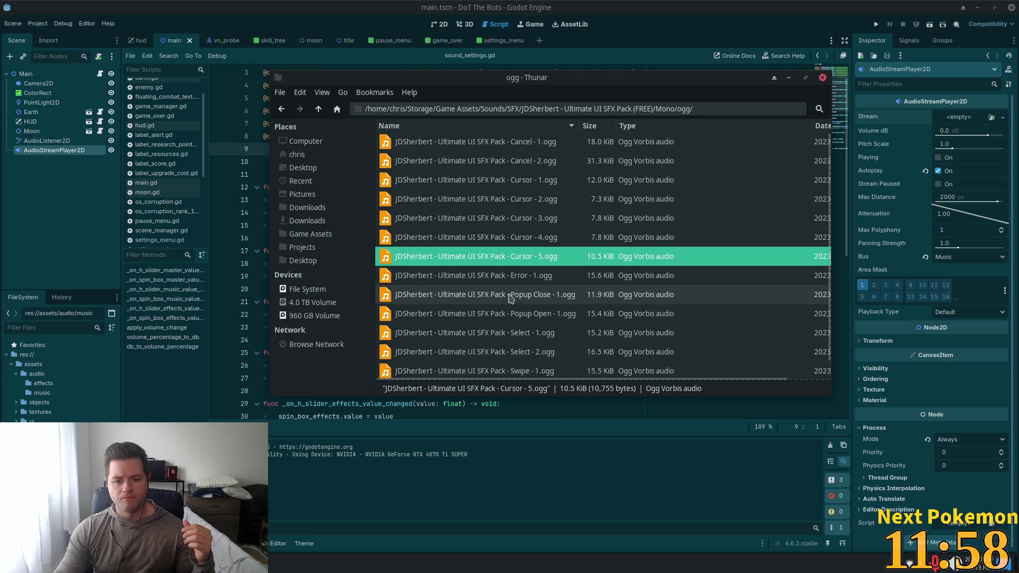
double_click(497, 333)
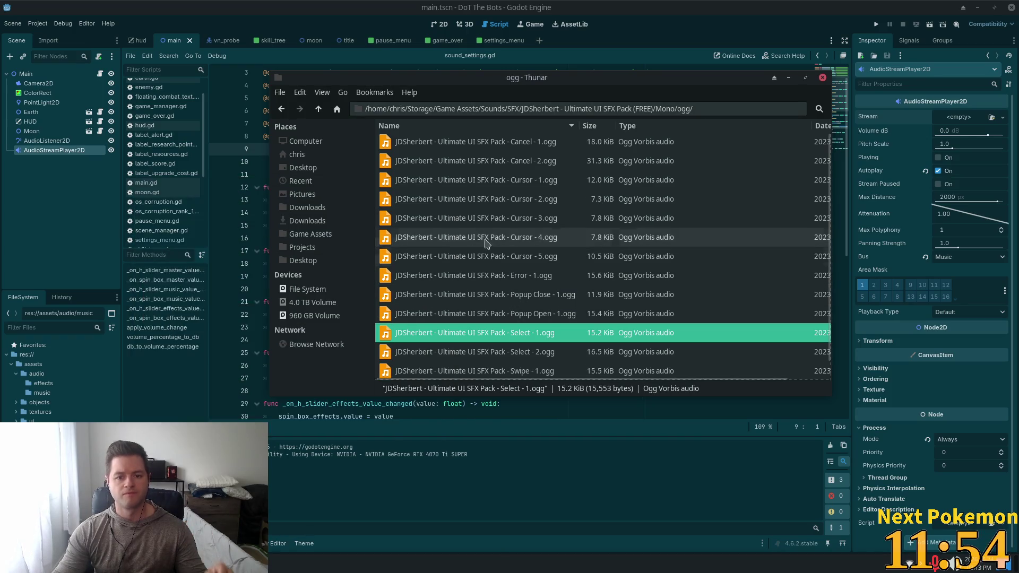
double_click(487, 256)
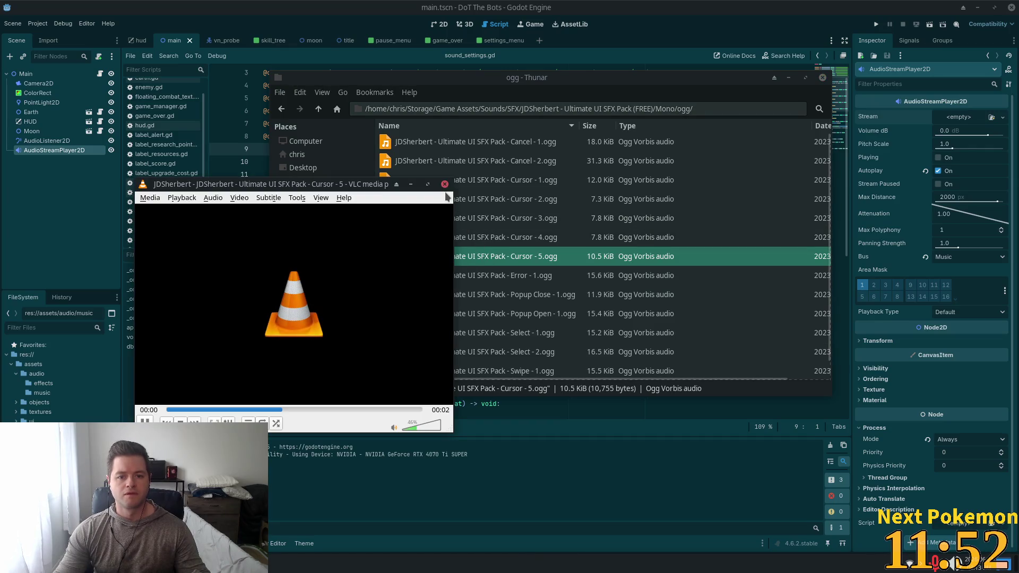
click(443, 185)
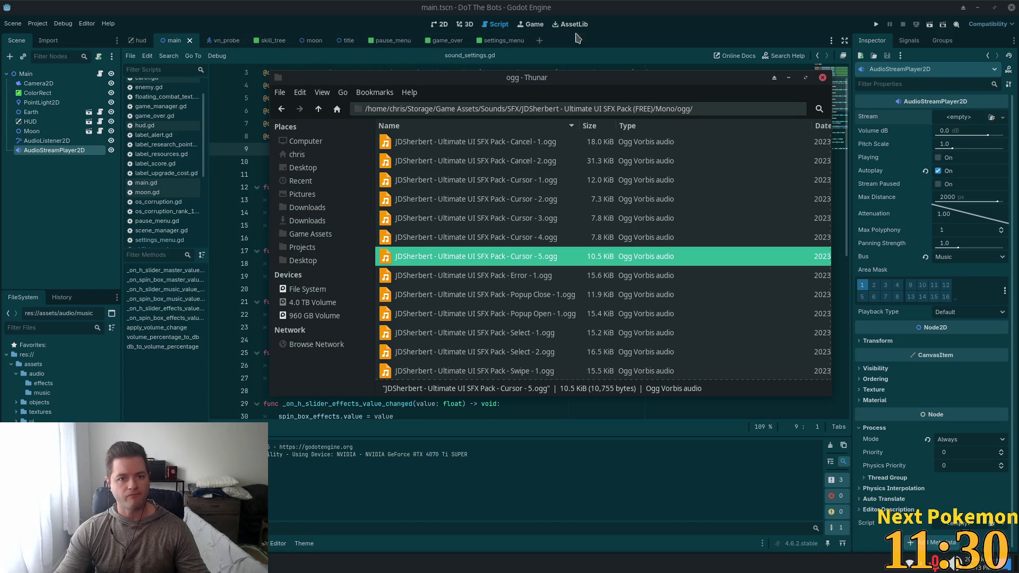
Open the title scene and select ButtonPlay, ButtonSetting and ButtonQuit together
click(343, 41)
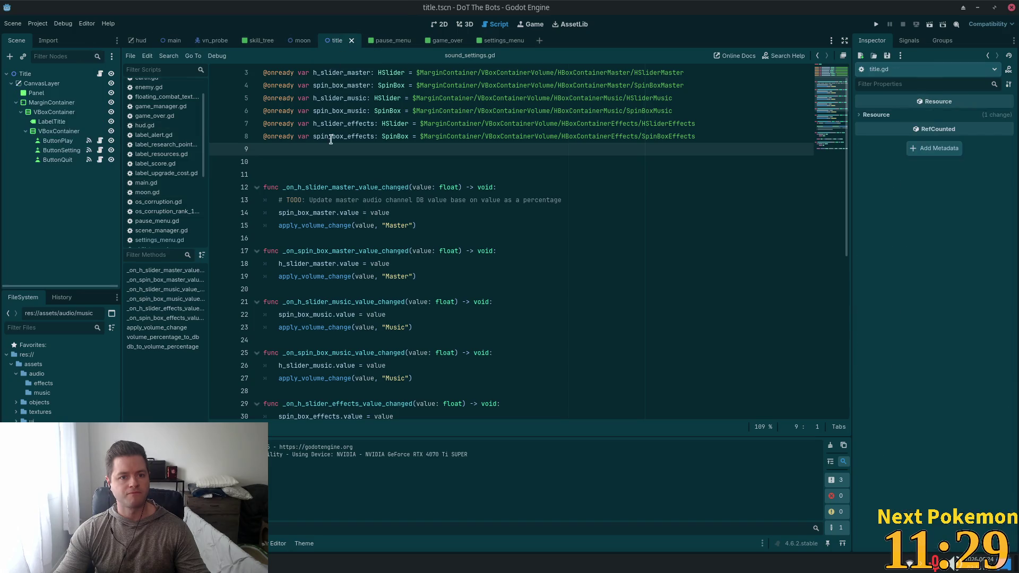
click(59, 141)
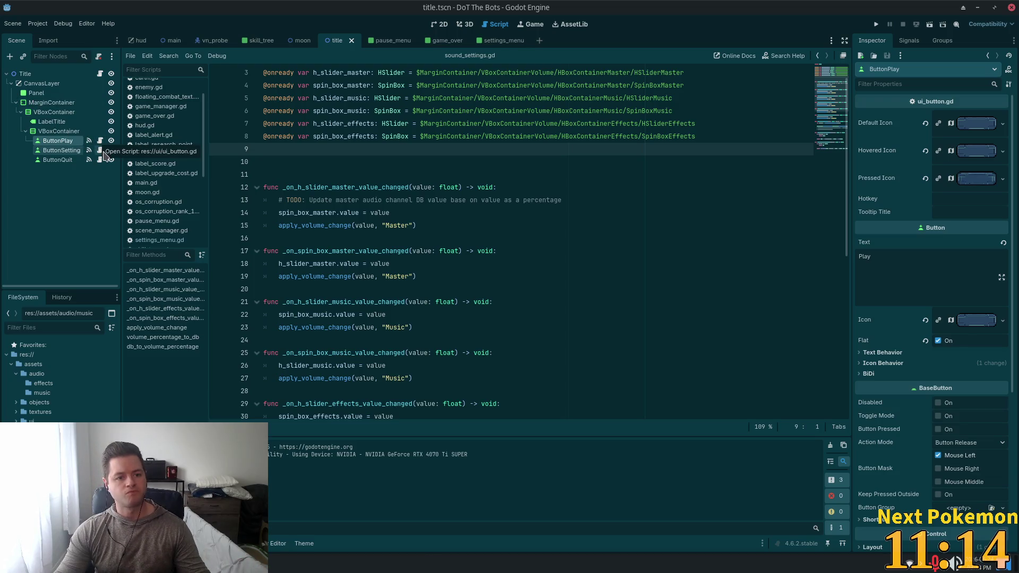
click(74, 220)
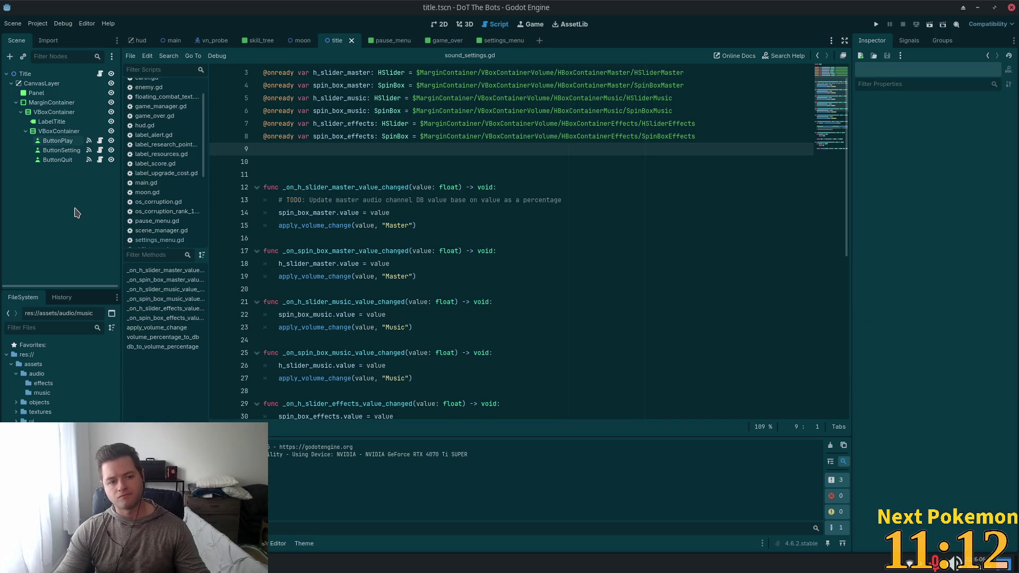
click(57, 141)
shift+click(79, 160)
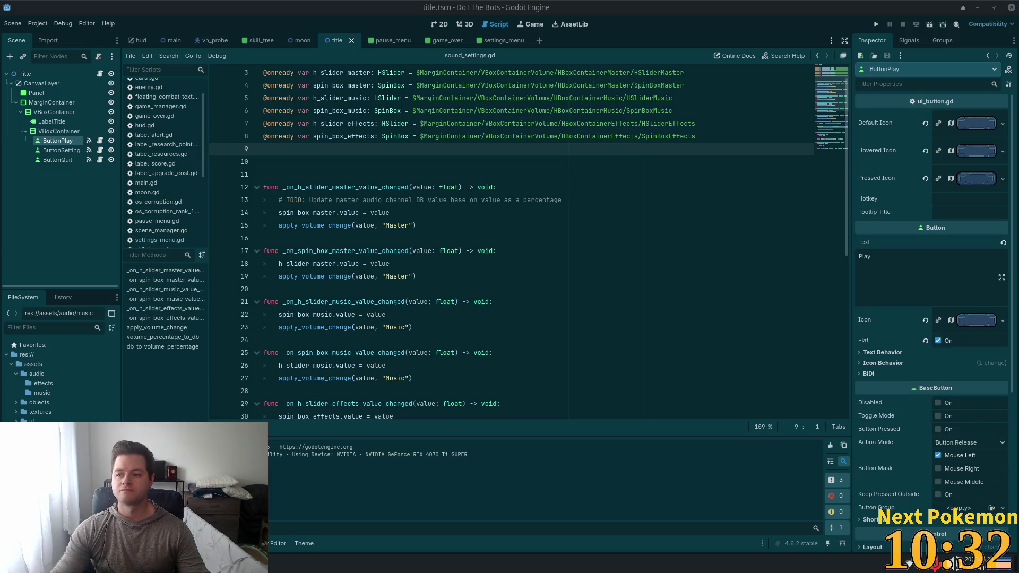
Compare ButtonQuit's and ButtonPlay's properties in the Inspector
click(54, 160)
click(54, 141)
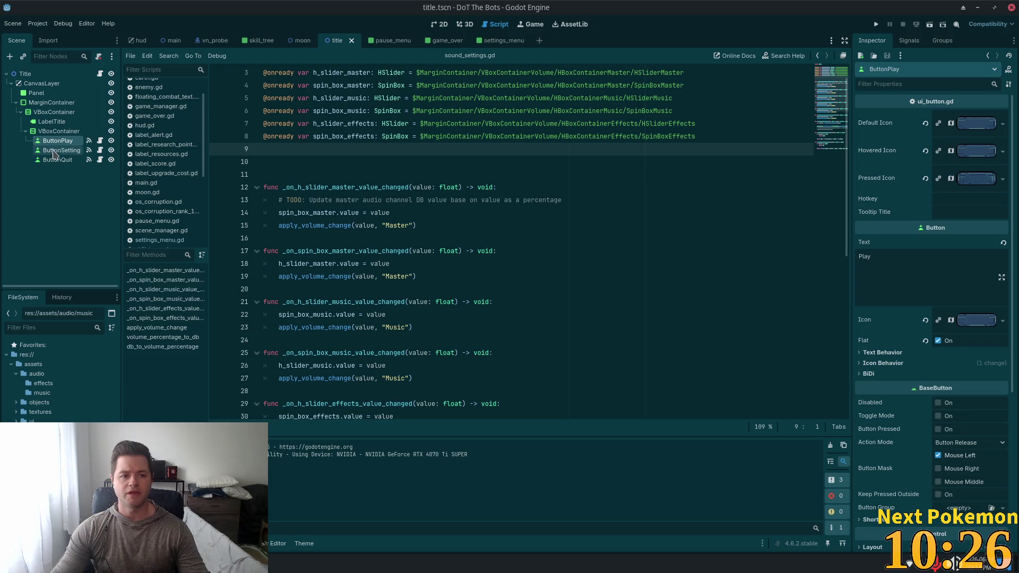
click(53, 159)
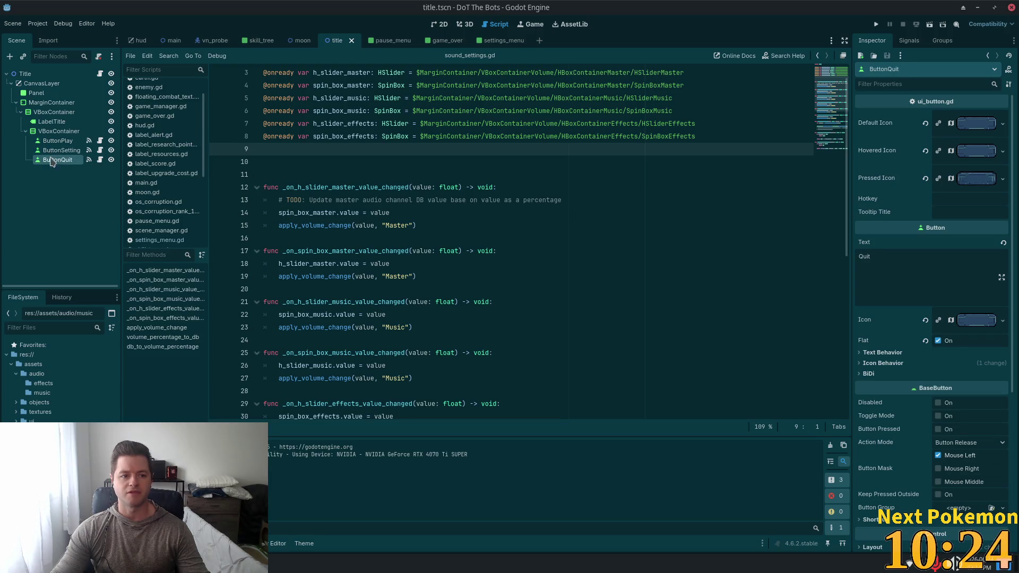
click(54, 141)
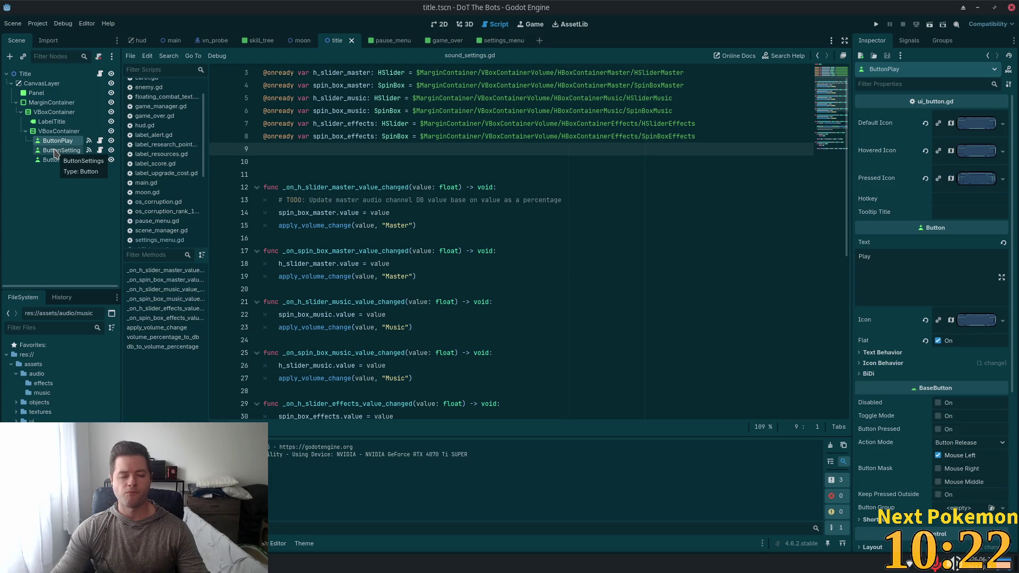
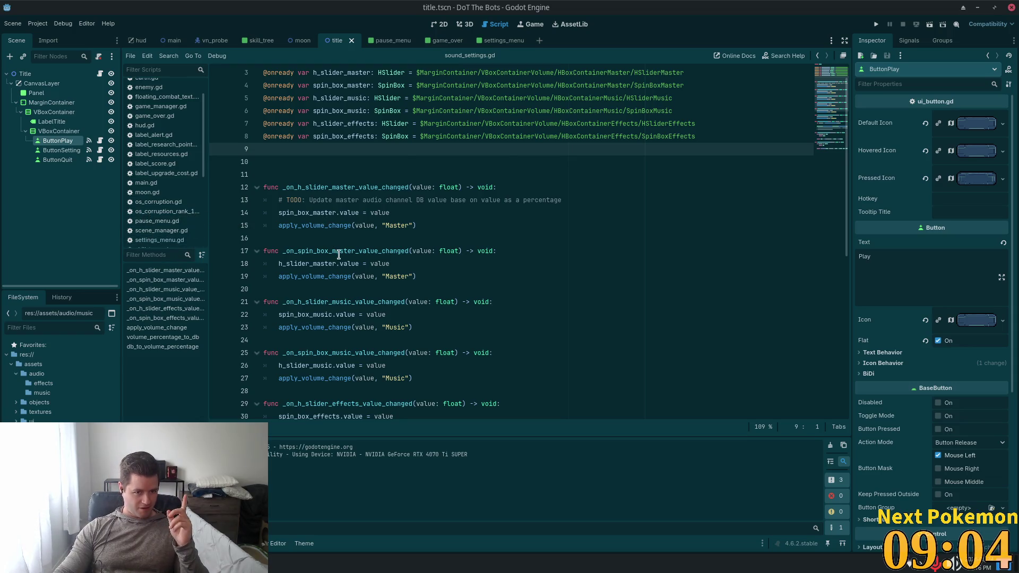
Expand and select the autoload folder in the FileSystem dock
scroll(338, 255, up, 1)
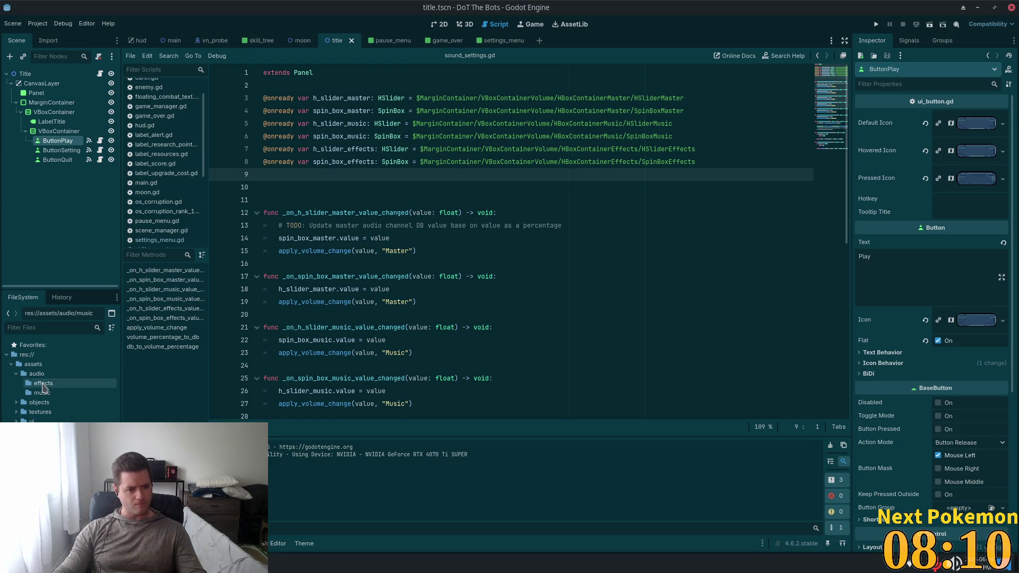
click(11, 364)
double_click(18, 384)
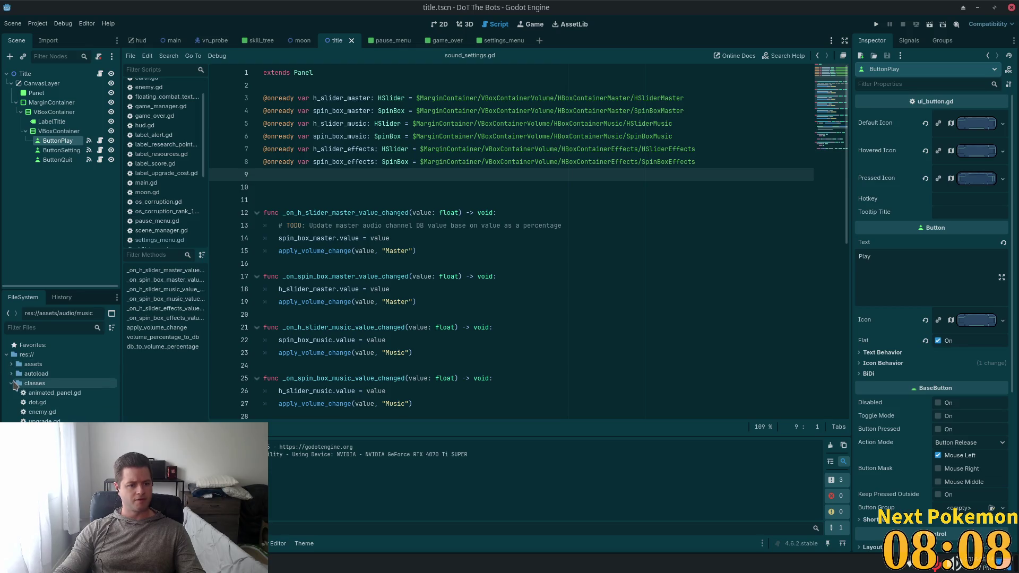
click(11, 383)
click(11, 374)
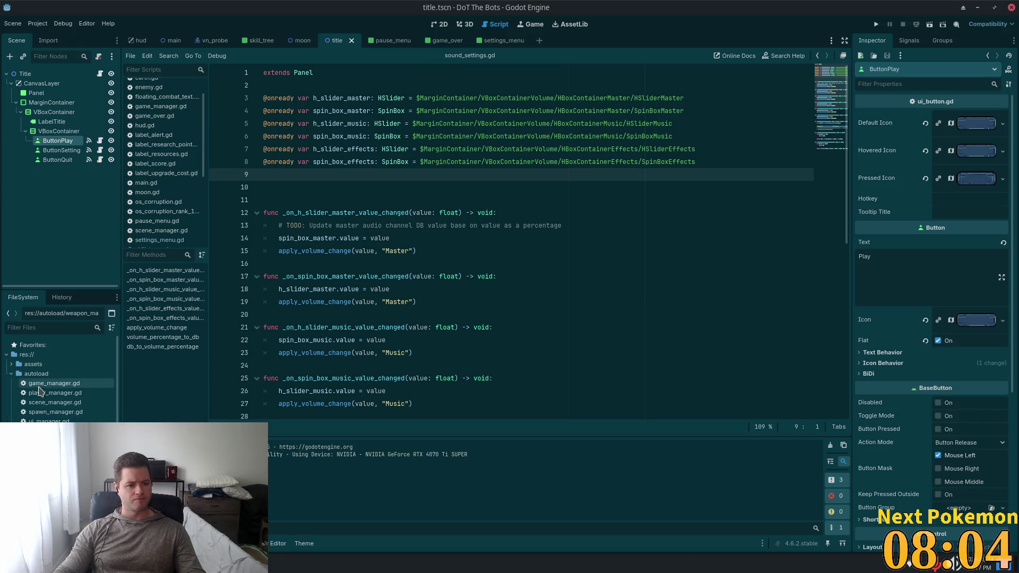
click(33, 374)
Create a new script sound_effect_manager.gd extending Node inside the autoload folder
right_click(43, 375)
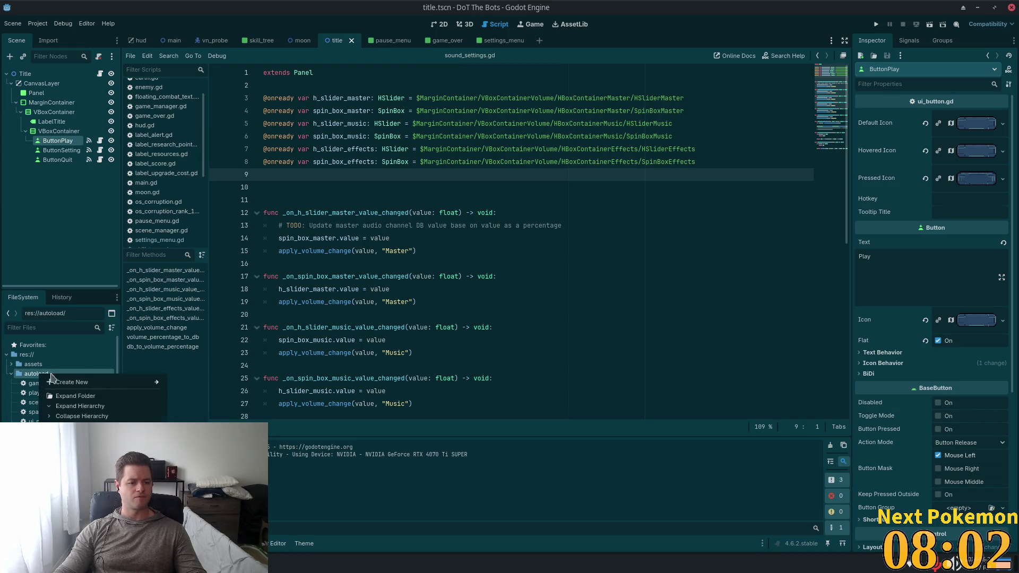
mouse_move(137, 386)
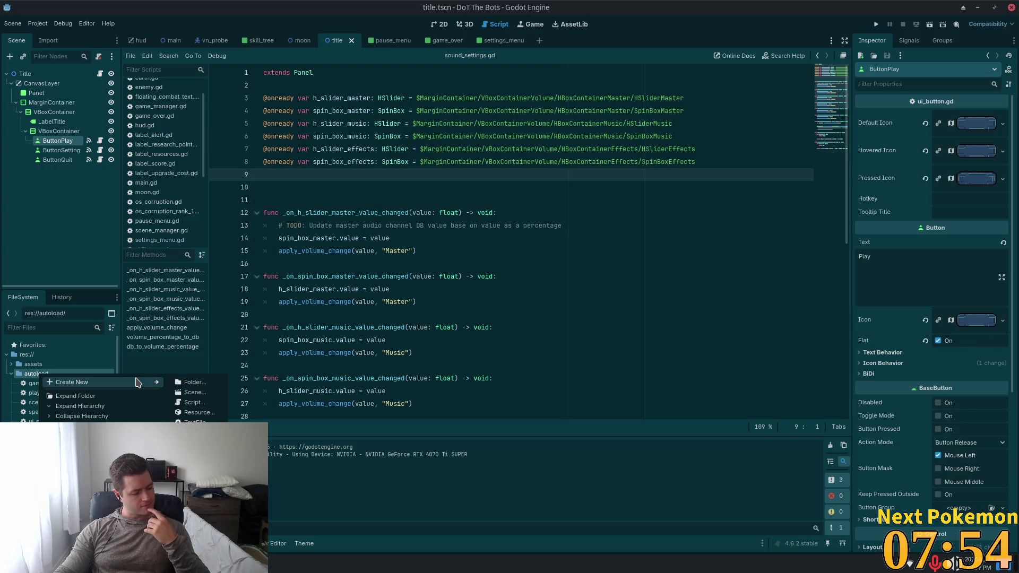
click(207, 403)
text(S)
text(und)
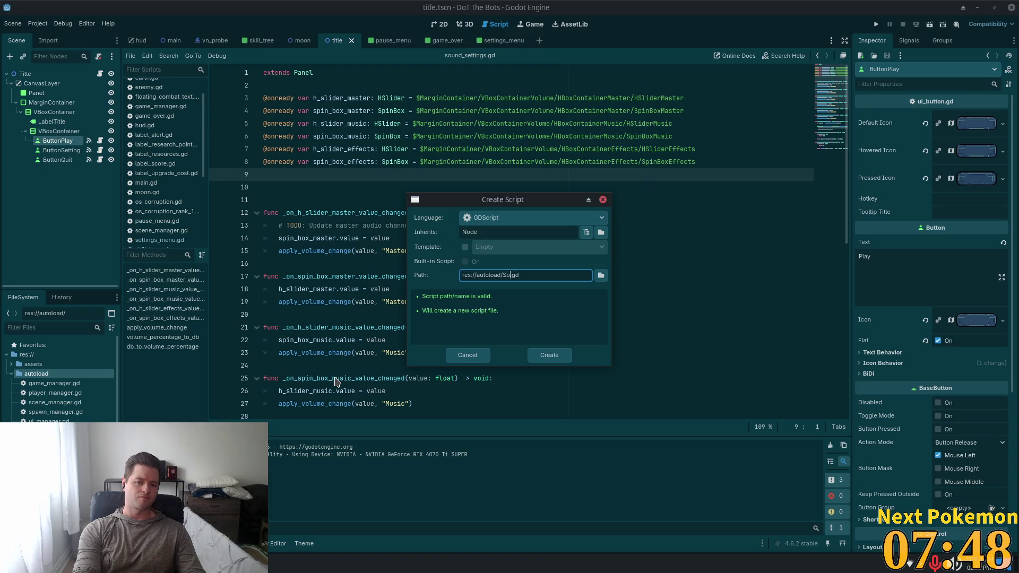
text(ffe)
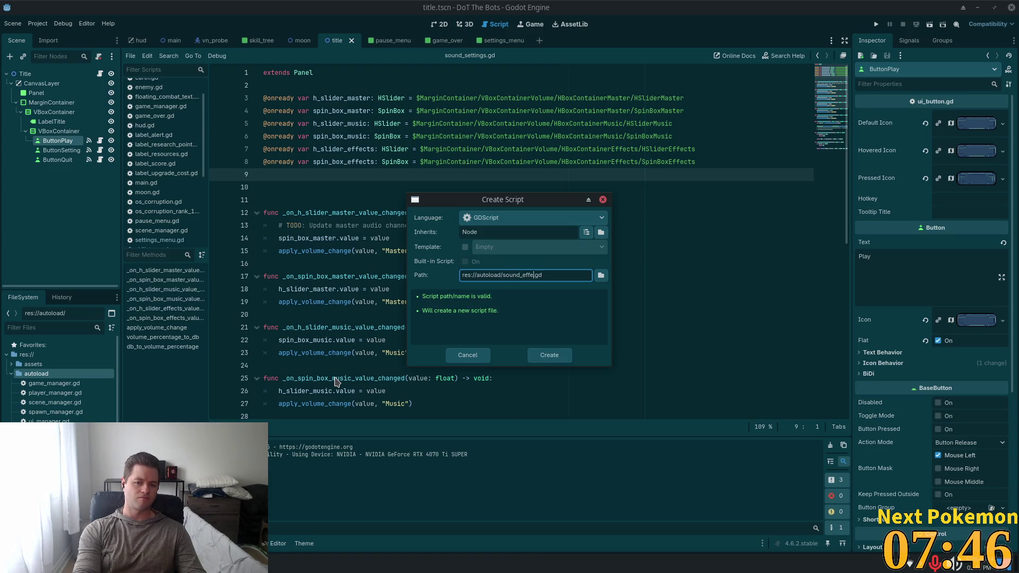
text(t_)
text(manager)
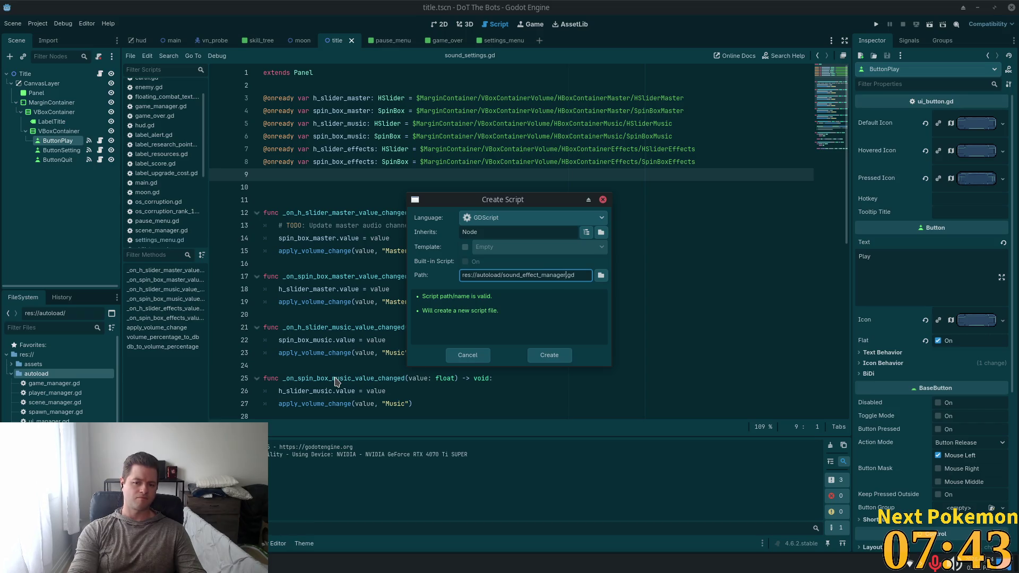
key(Return)
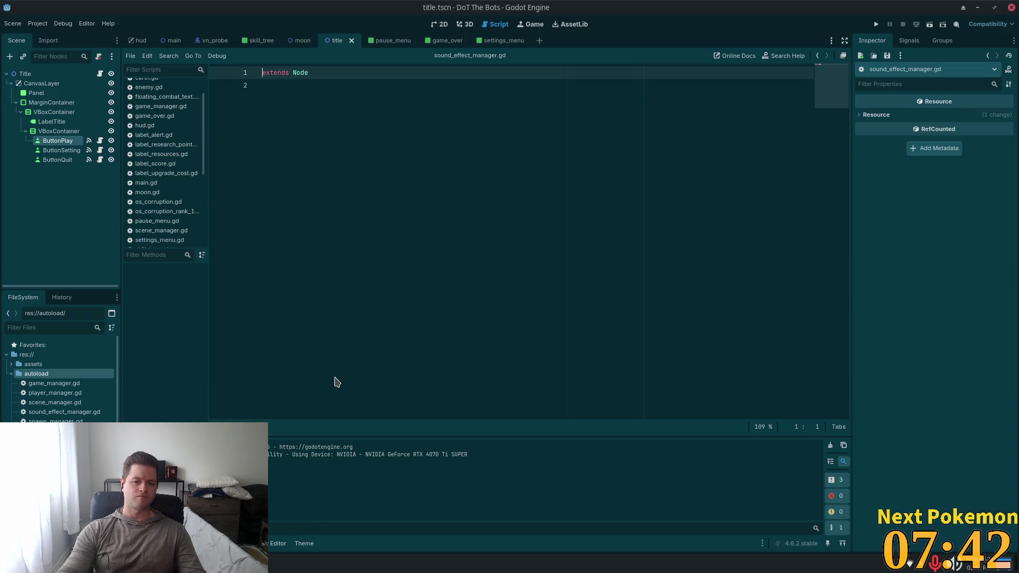
Add autoload/sound_effect_manager.gd to the Autoload list as SoundEffectManager and close Project Settings
click(38, 23)
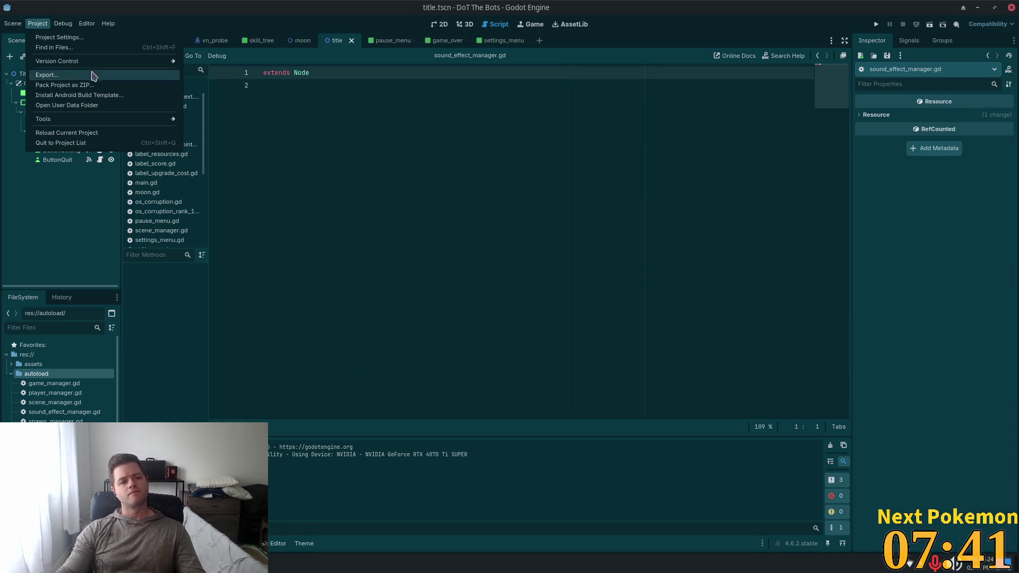
click(59, 37)
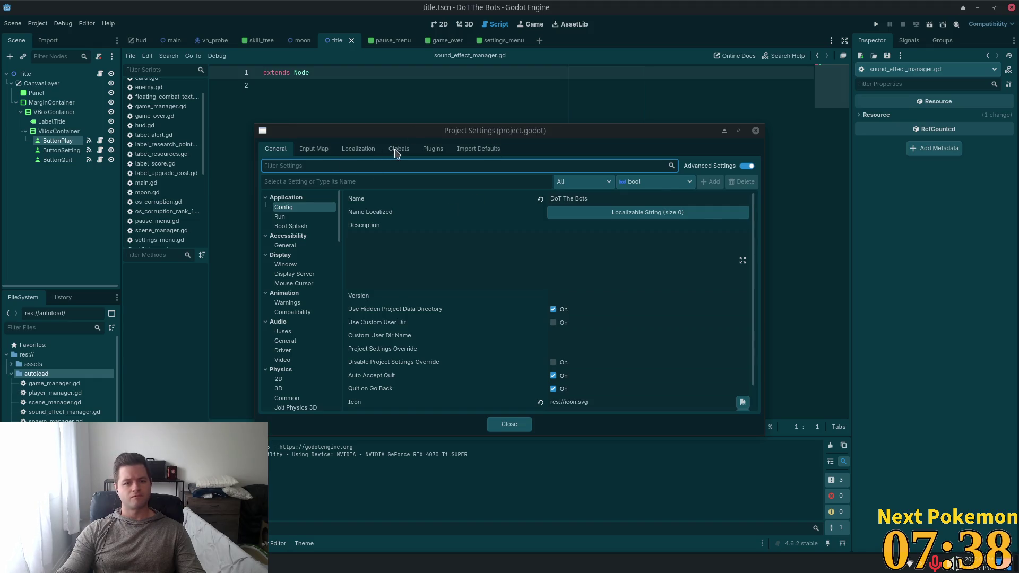
click(398, 150)
click(485, 184)
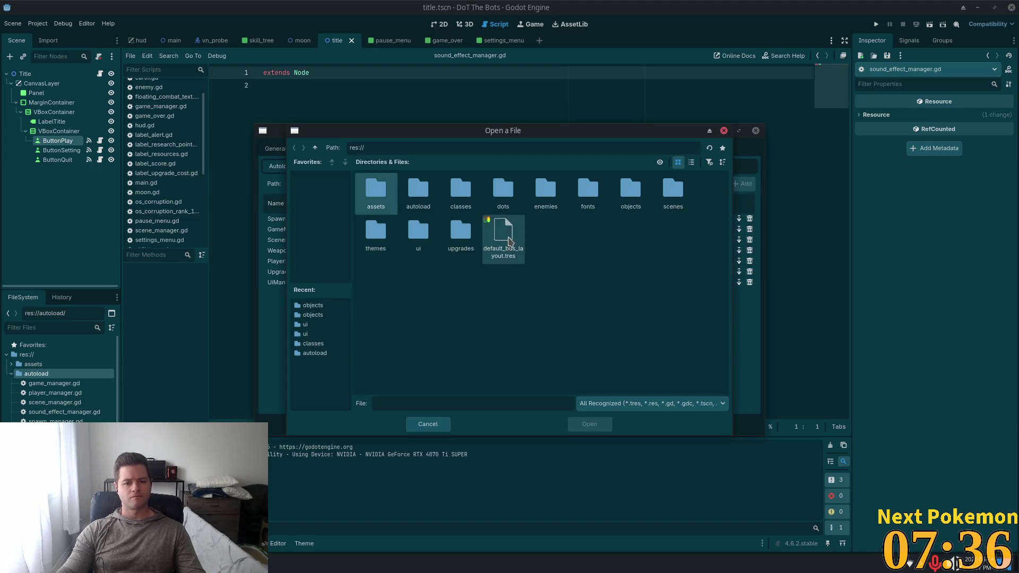
double_click(418, 191)
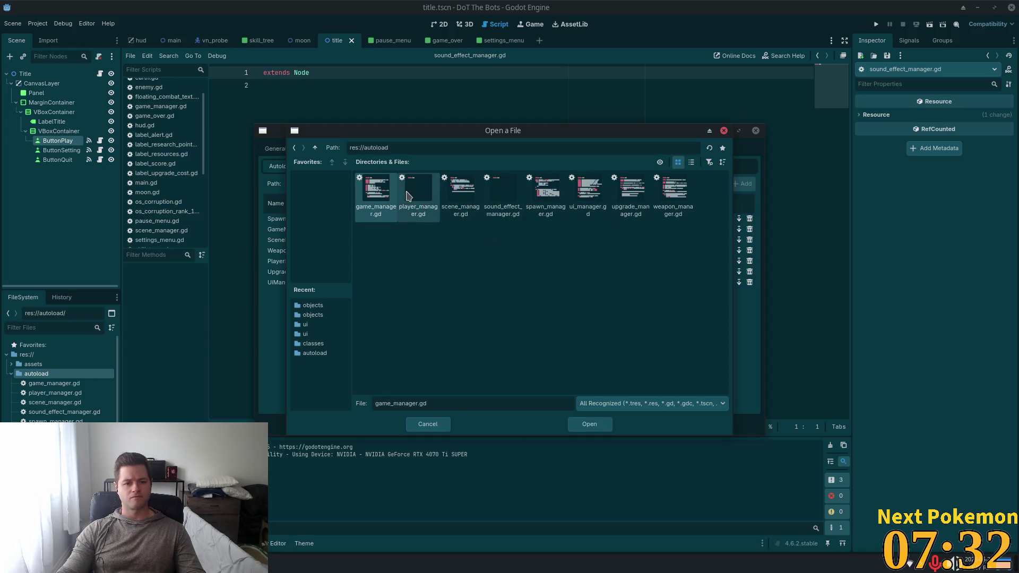
double_click(503, 192)
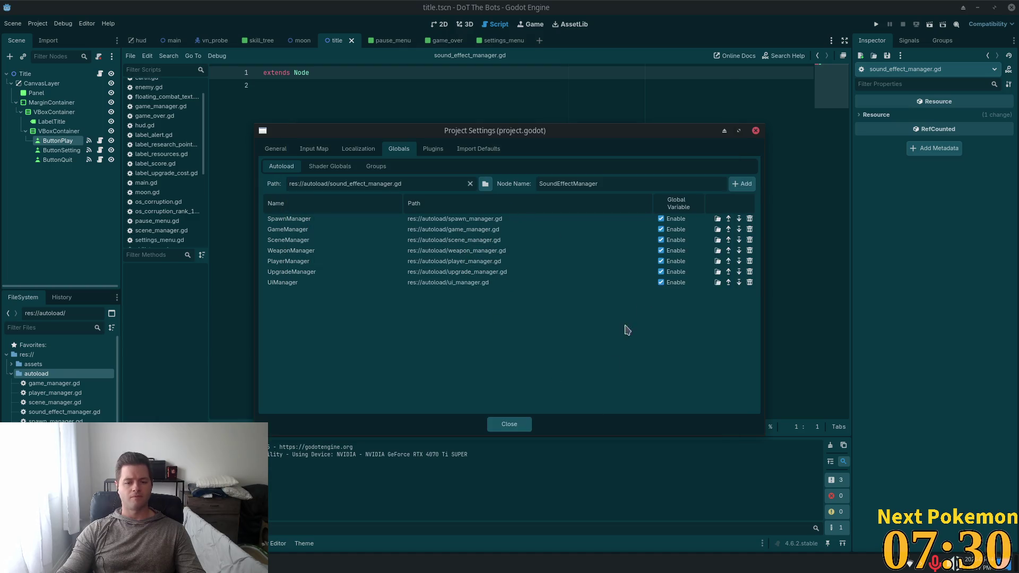
click(754, 184)
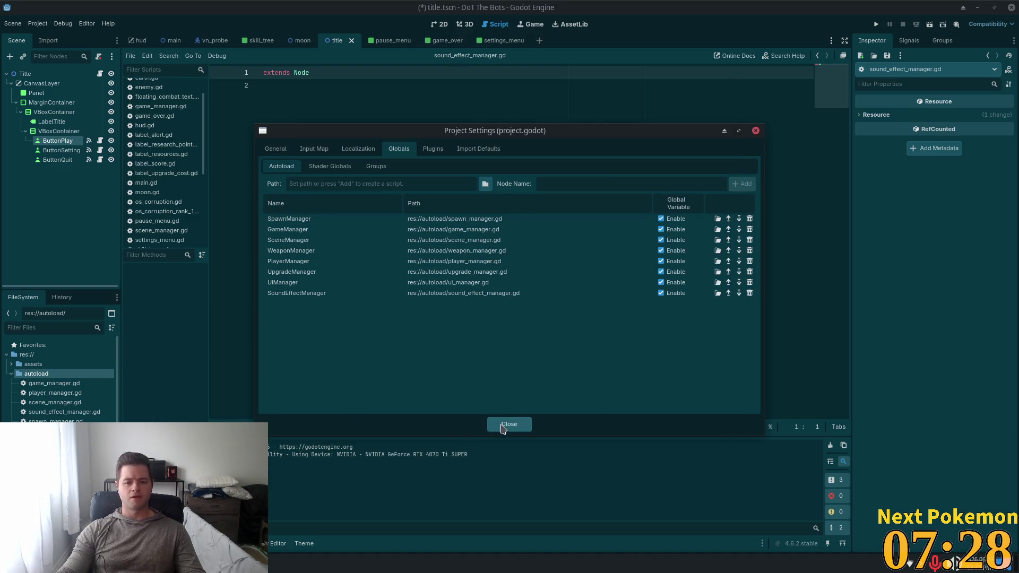
click(505, 425)
click(300, 186)
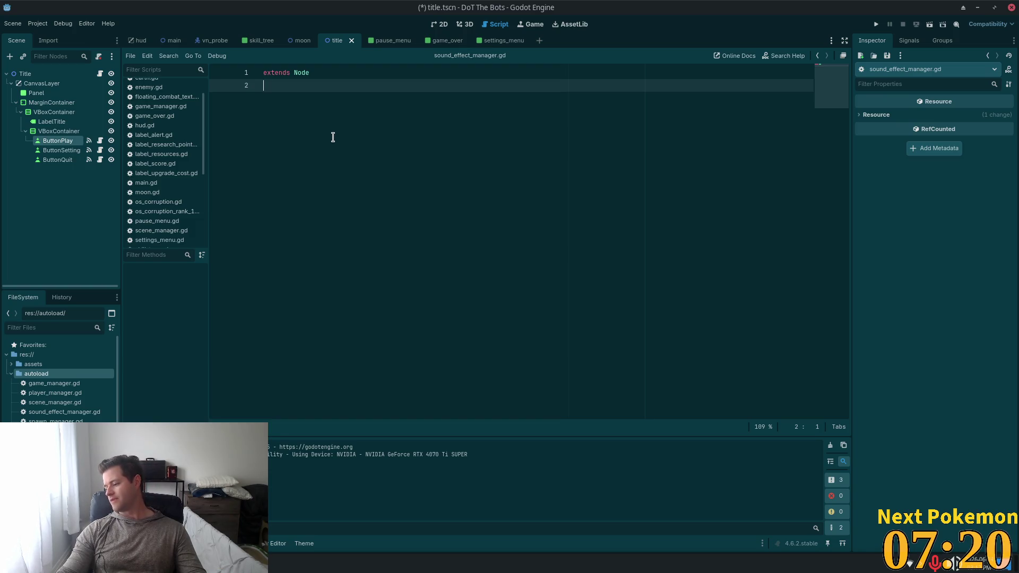
Save the project and move to Cursor, focusing the sound_settings.gd code
key(ctrl+s)
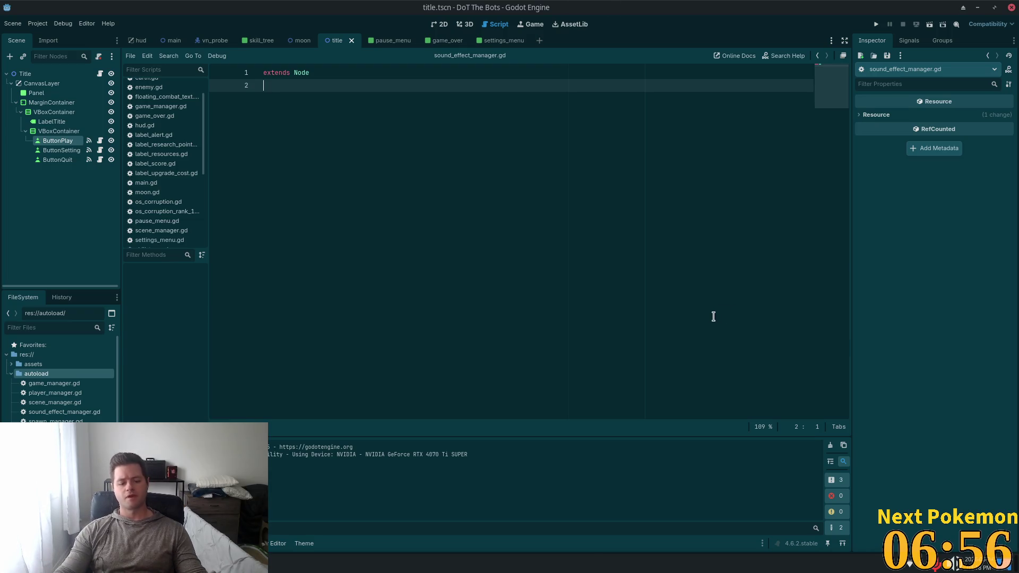
key(alt+Tab)
click(561, 109)
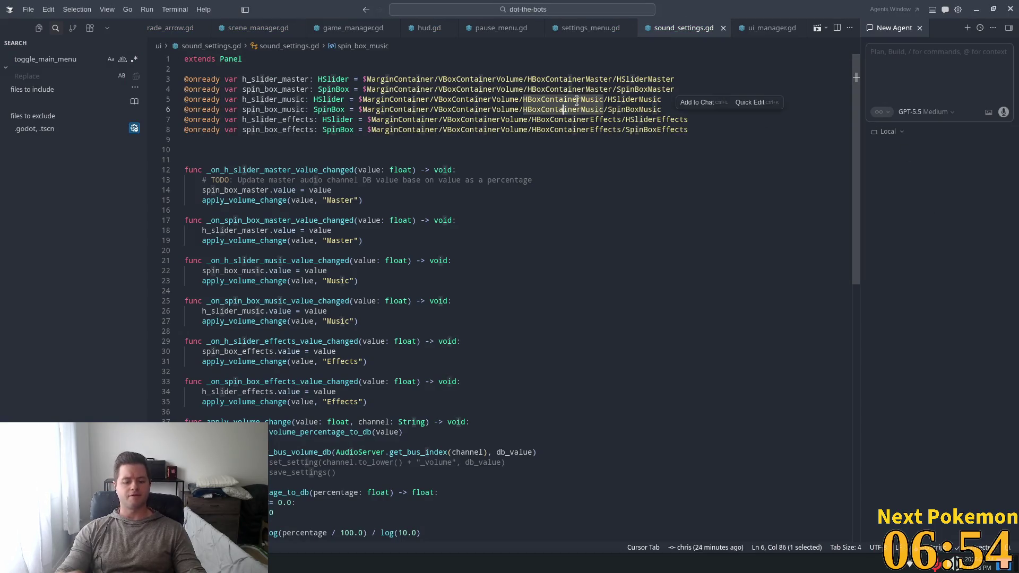
Open sound_effect_manager.gd in Cursor via the sound_e file search and focus the agent chat
key(ctrl+p)
text(sound_e)
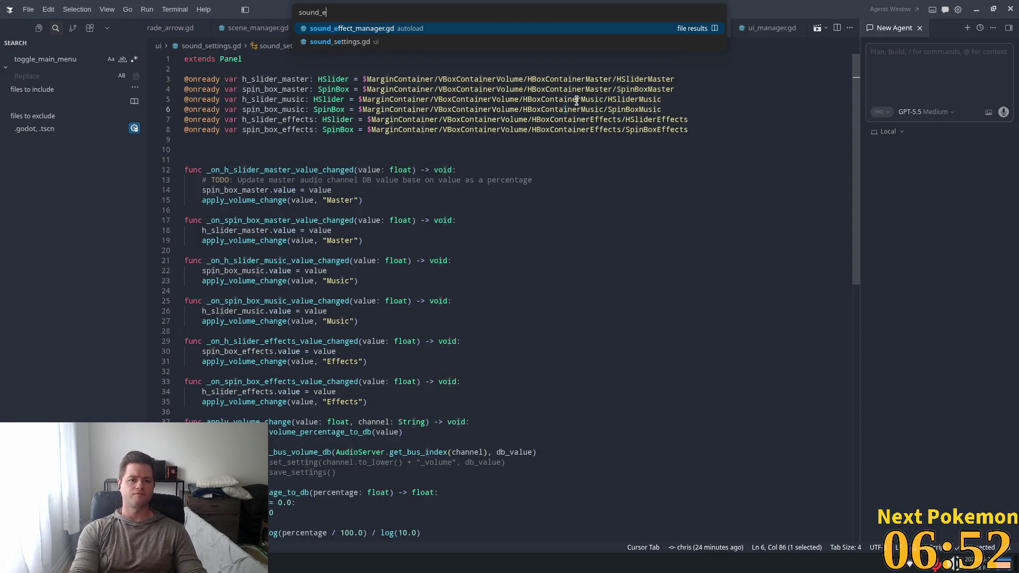
key(Return)
click(574, 143)
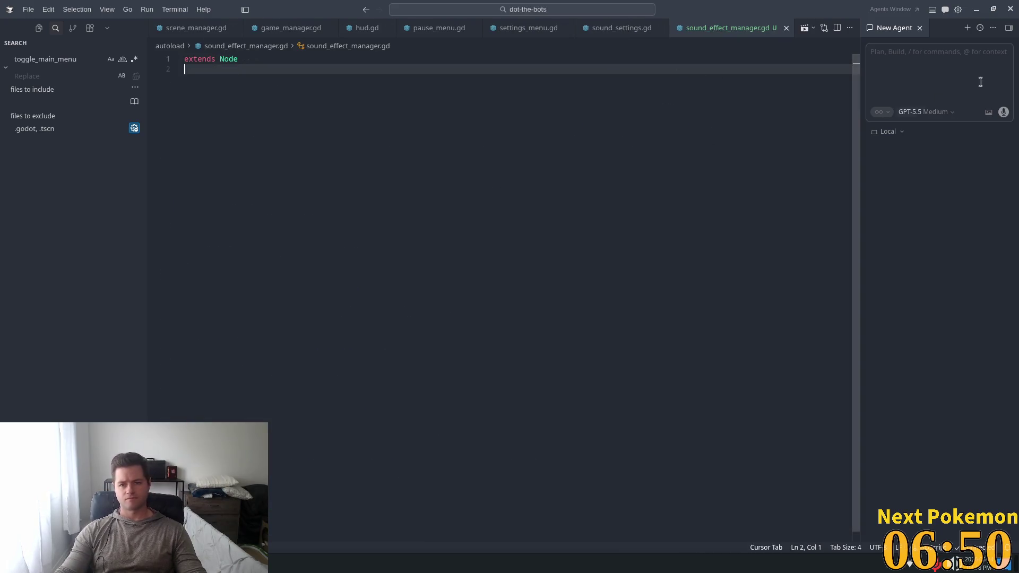
click(1017, 72)
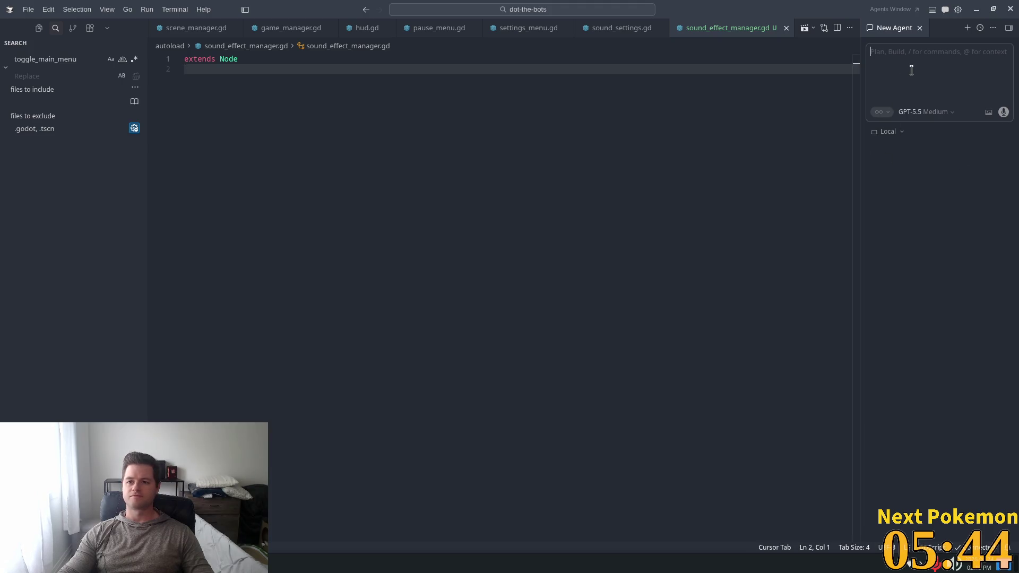
Look up 'audi' node types in Godot's Add Node dialog without adding any, then return to Cursor
key(alt+Tab)
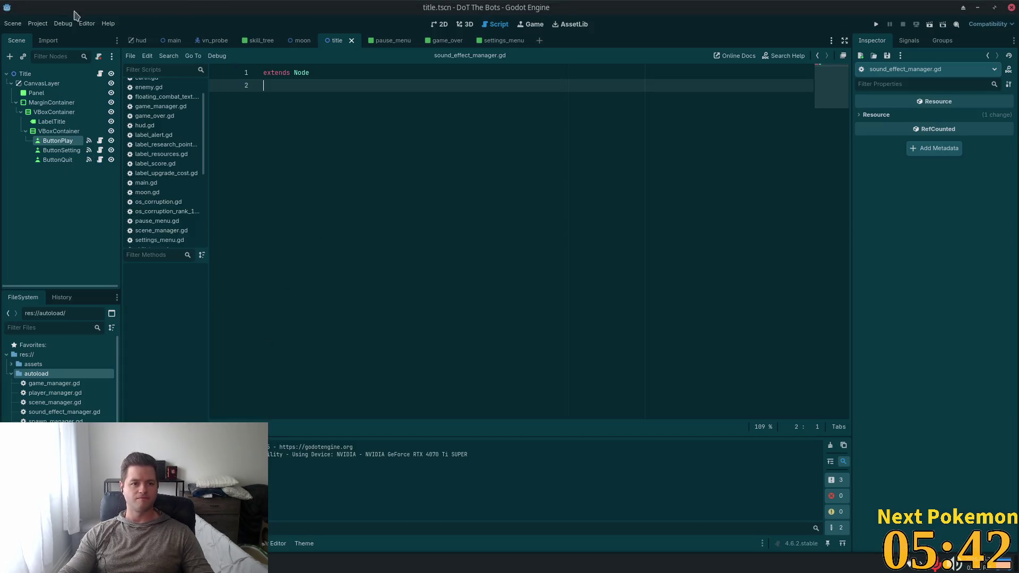
click(9, 56)
text(audi)
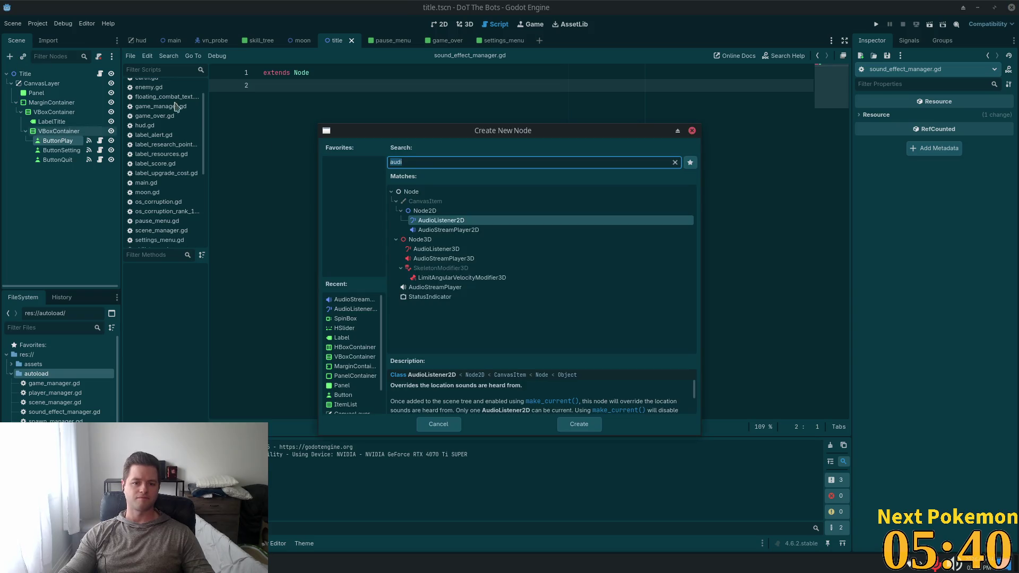
click(692, 131)
key(alt+Tab)
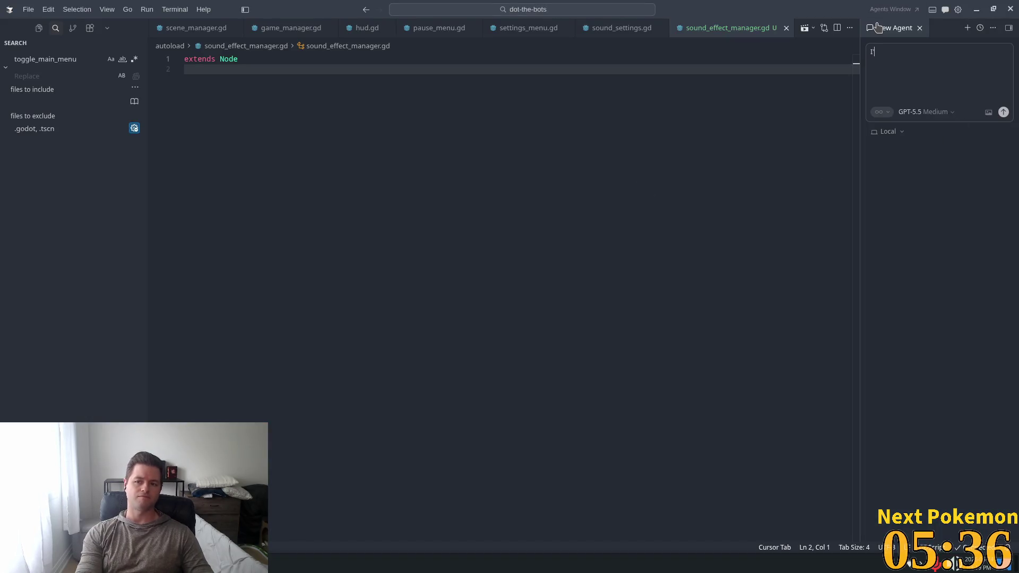
Draft an agent request for an AudioStreamPlayer2D that persists between scenes
text(looking to)
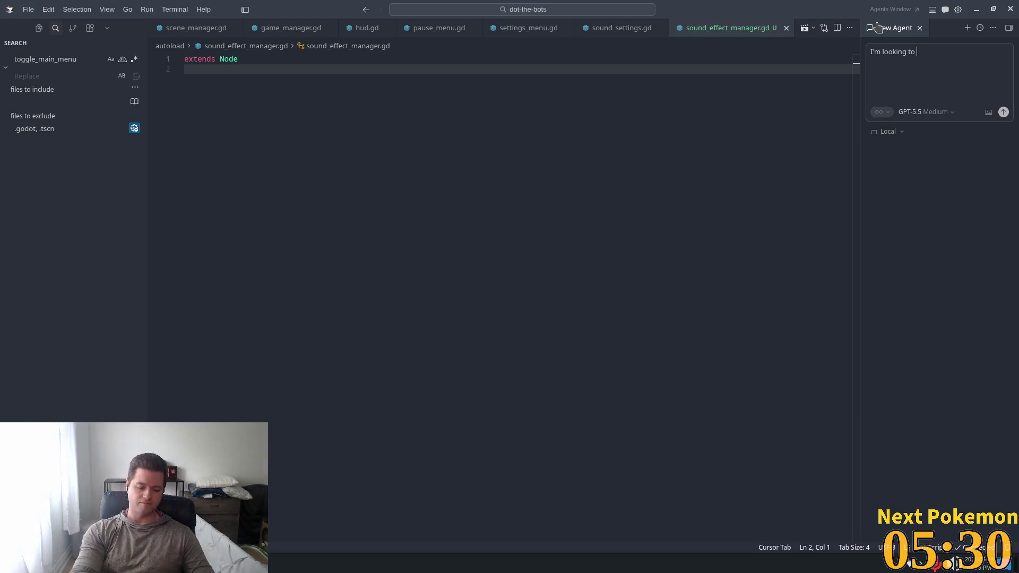
text(hav)
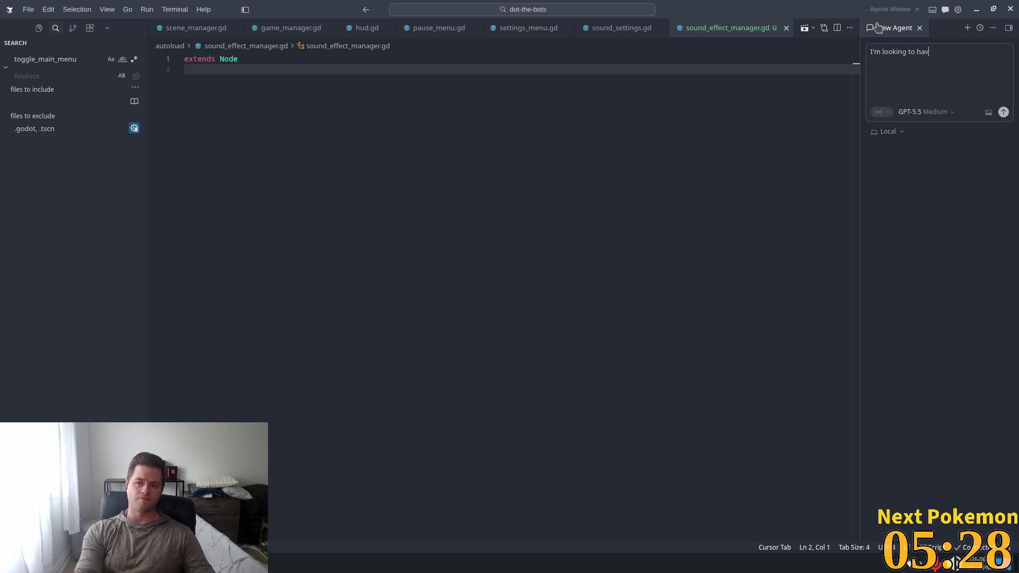
key(BackSpace)
key(BackSpace)
text(a )
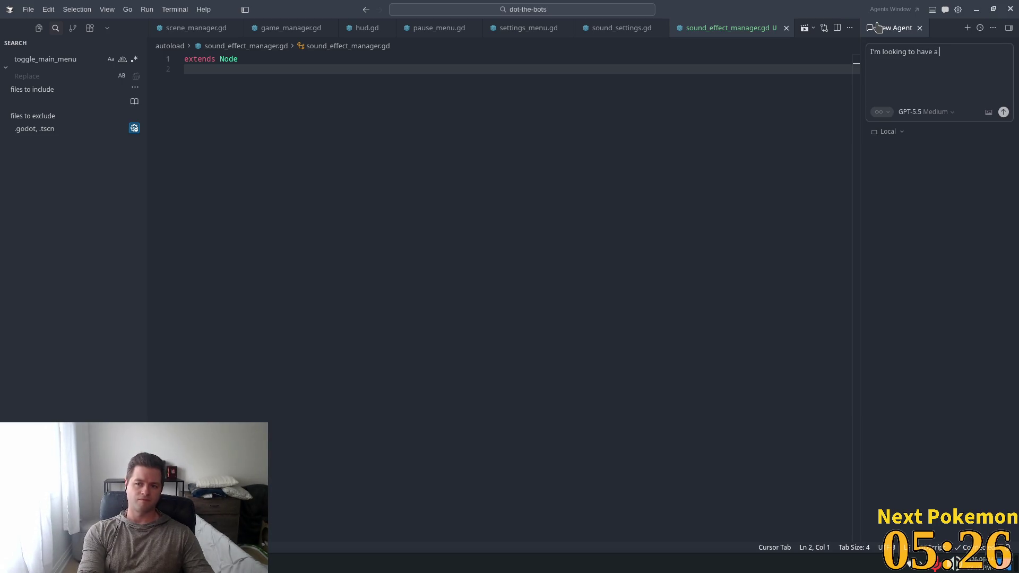
text(audi)
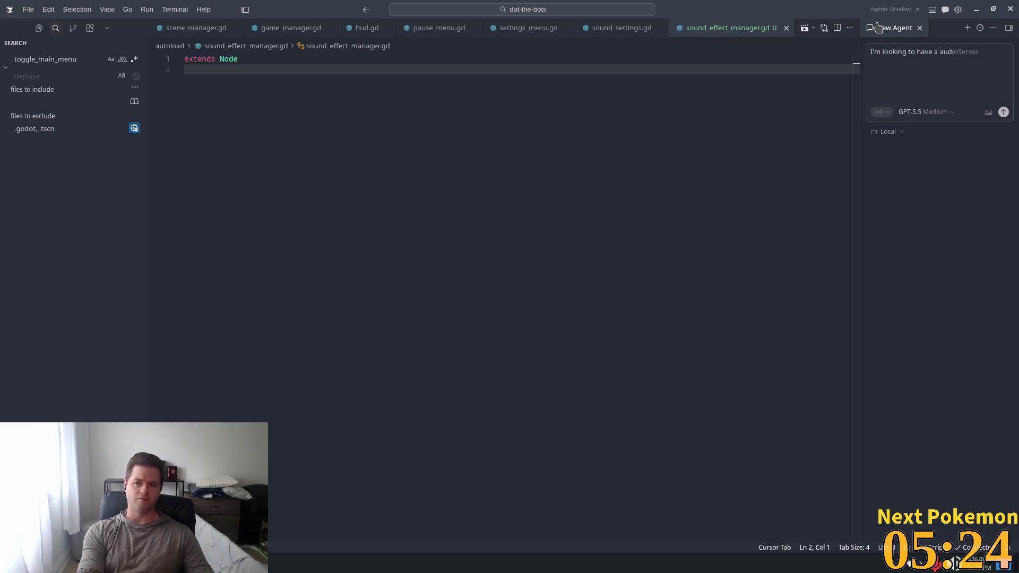
text(ostreamplay)
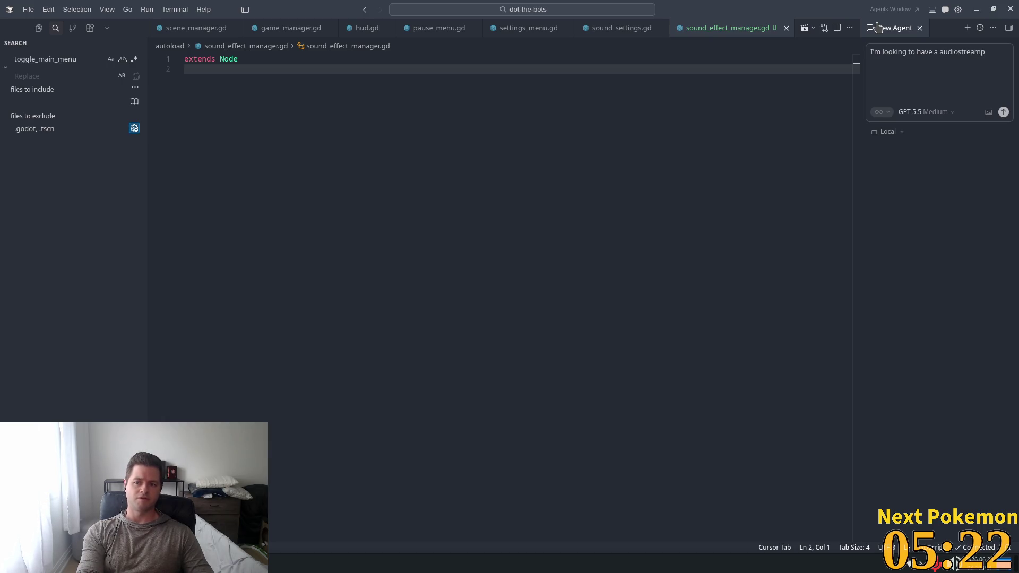
text(er)
key(BackSpace)
key(BackSpace)
key(BackSpace)
text(2d that persists)
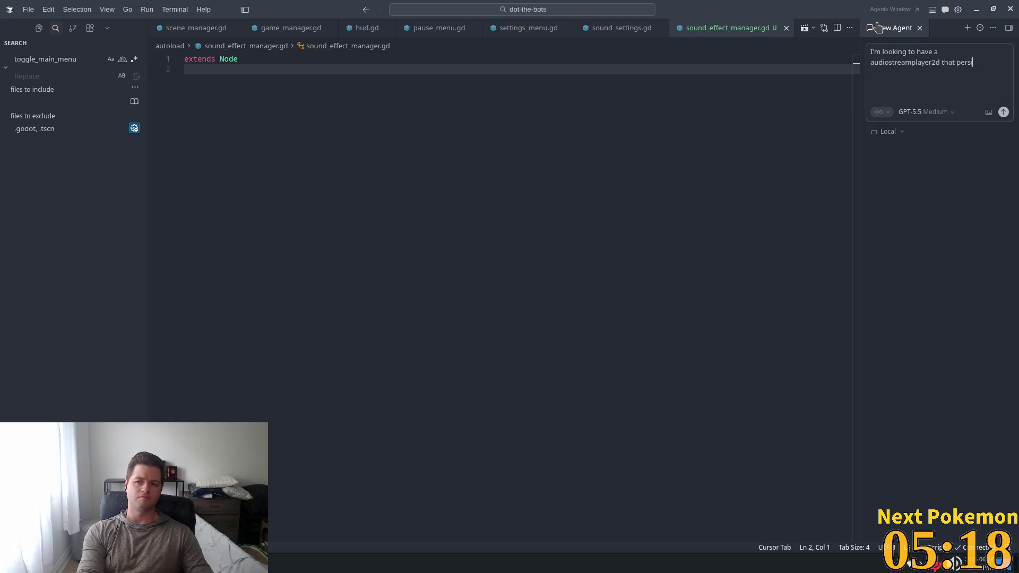
text( bet)
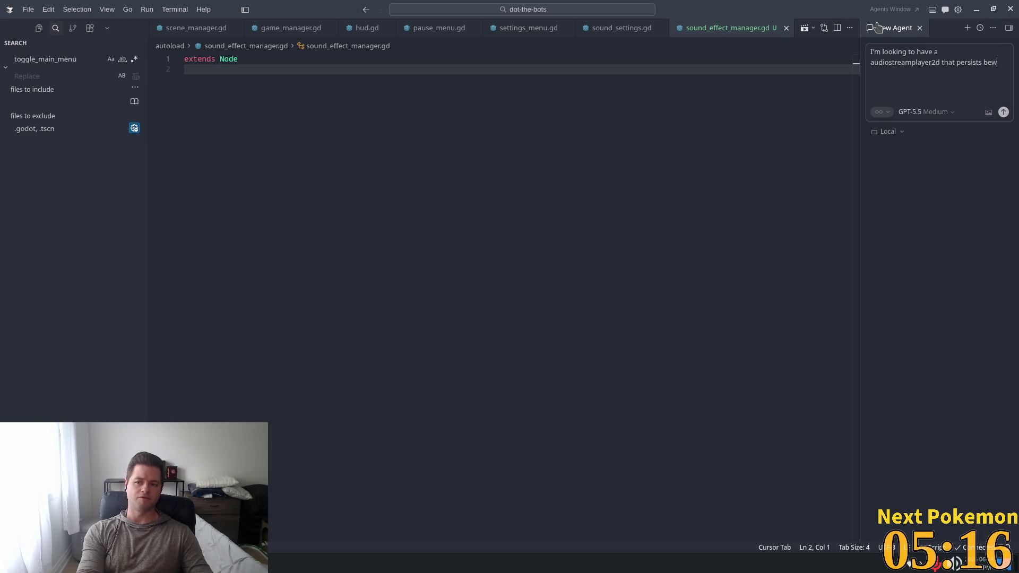
text(ween scenes)
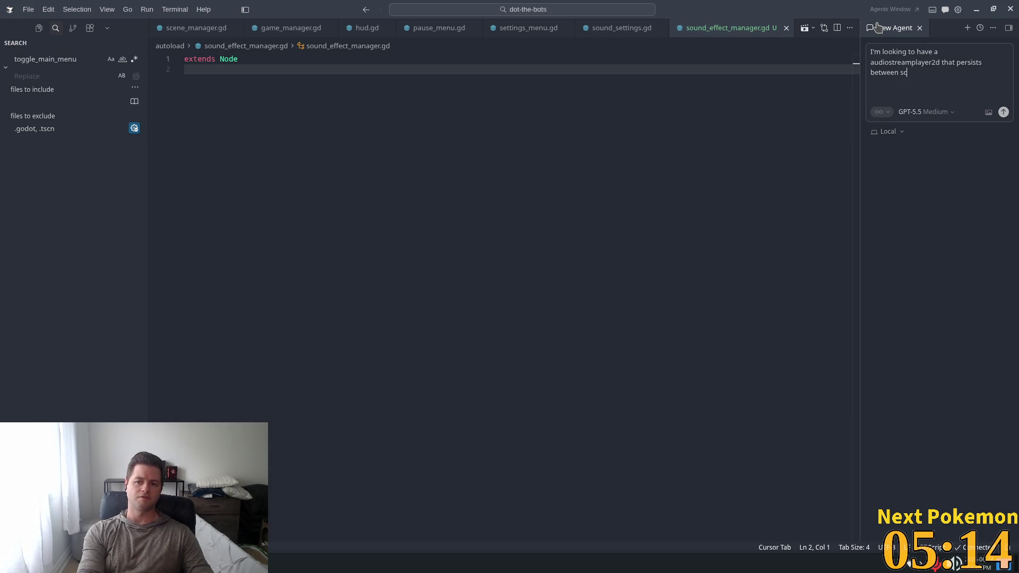
text( and i)
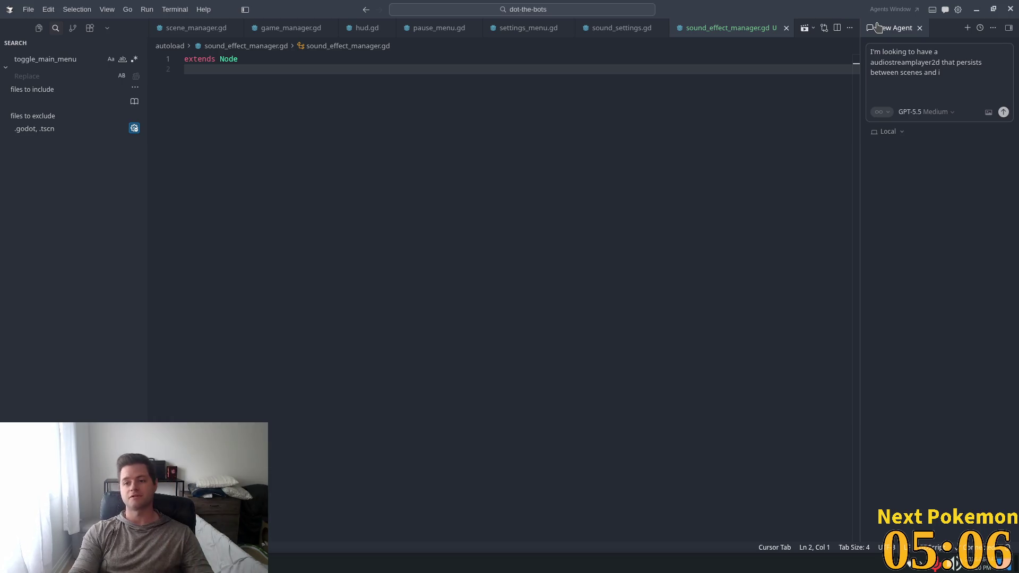
Delete the drafted request and place the caret on line 2 of the script
key(shift+Up)
key(shift+Up)
key(shift+Up)
key(BackSpace)
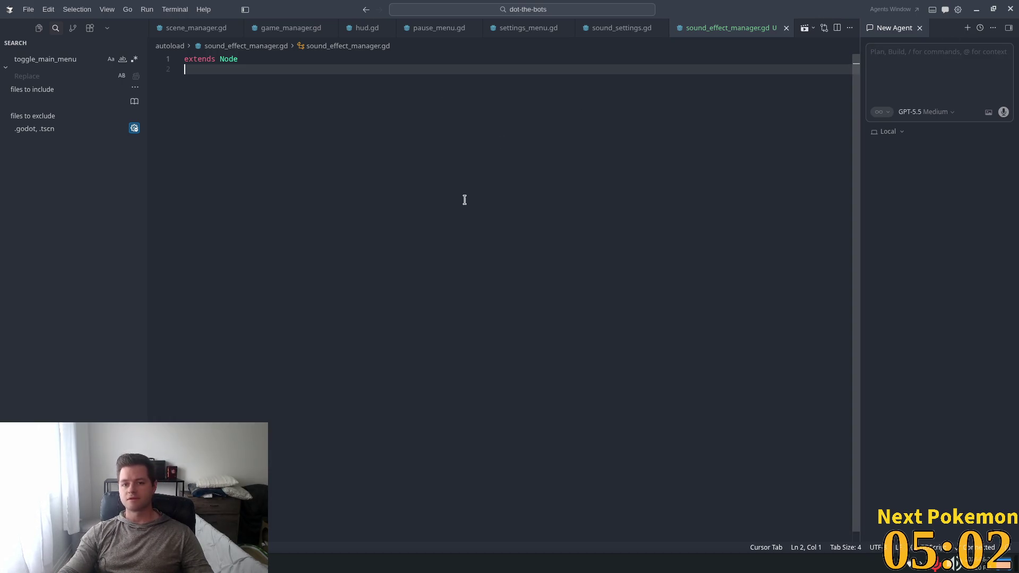
click(440, 338)
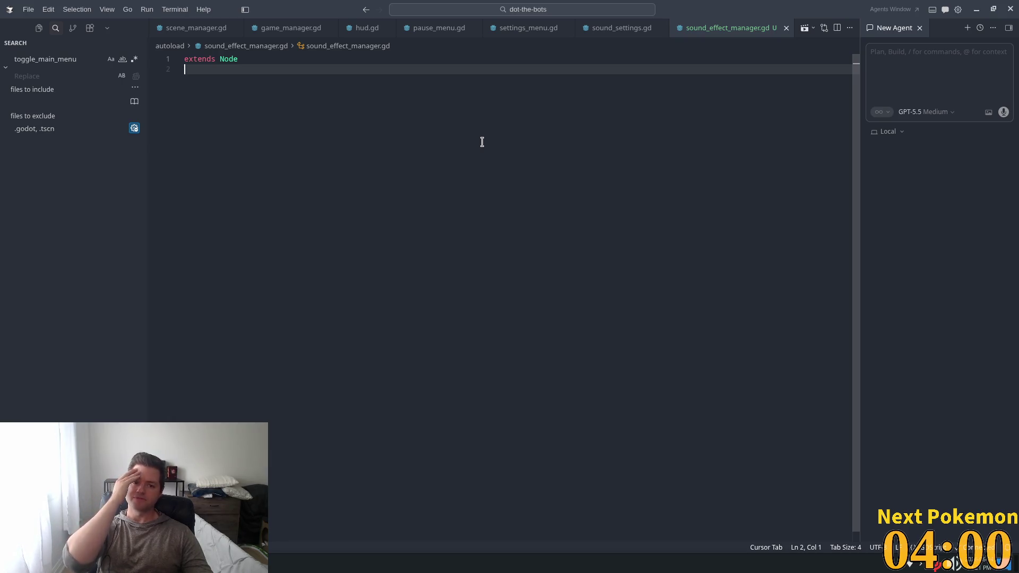
Switch back to the Godot Engine window showing sound_effect_manager.gd
key(alt+Tab)
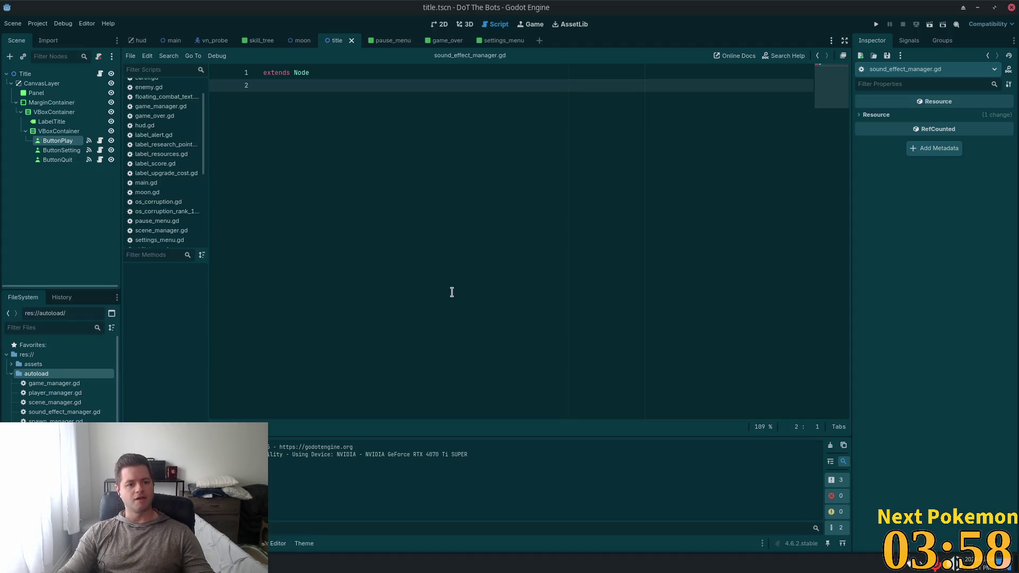
Inspect ButtonPlay in the title scene and ButtonPause in the hud scene, then open settings_menu
click(60, 142)
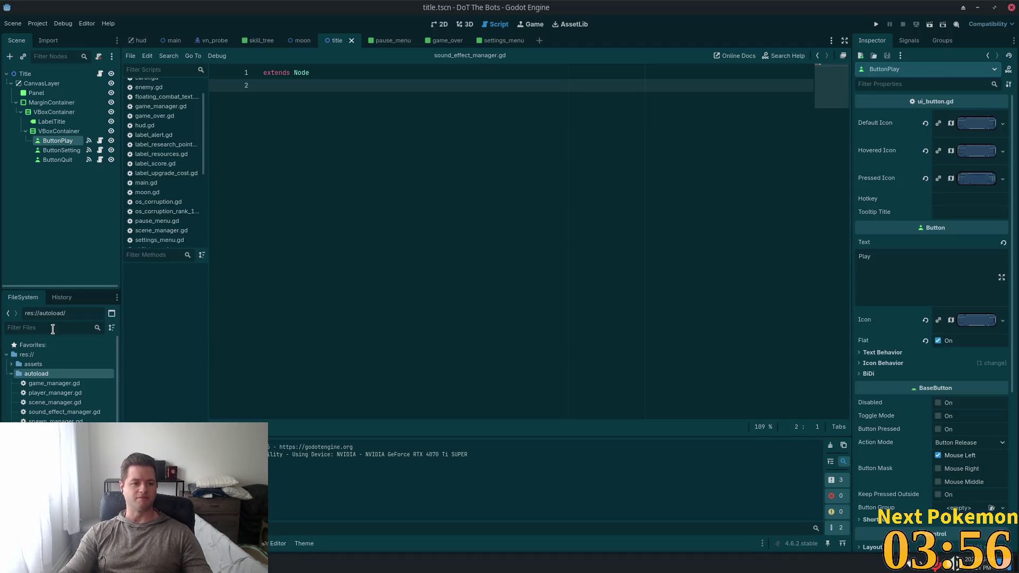
right_click(70, 141)
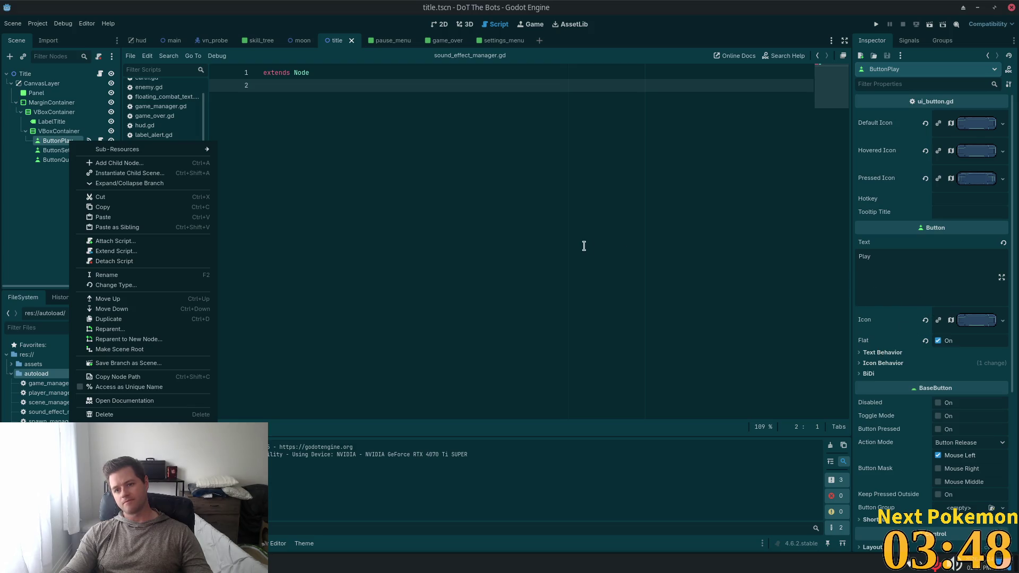
click(483, 184)
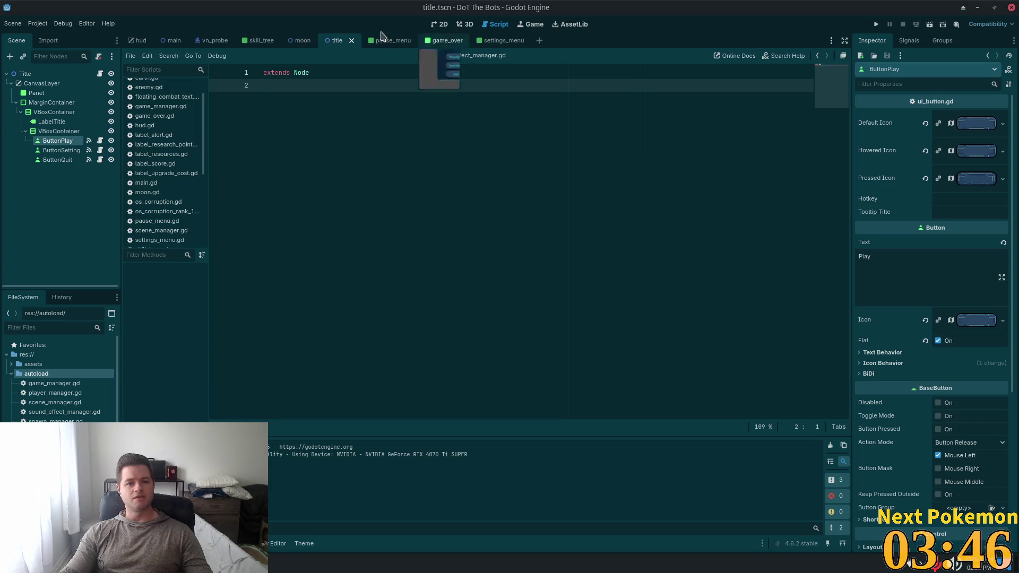
click(137, 41)
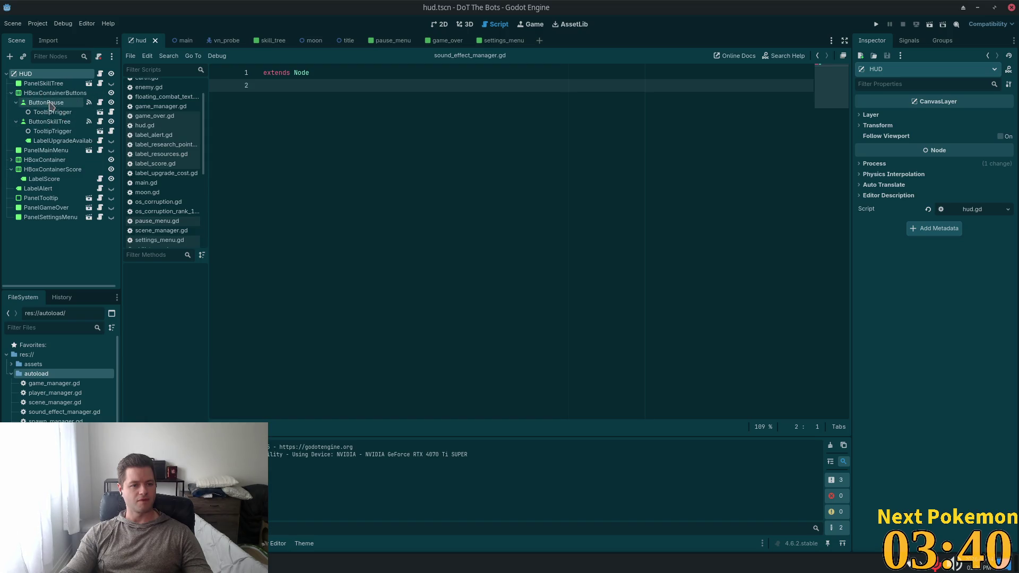
click(53, 104)
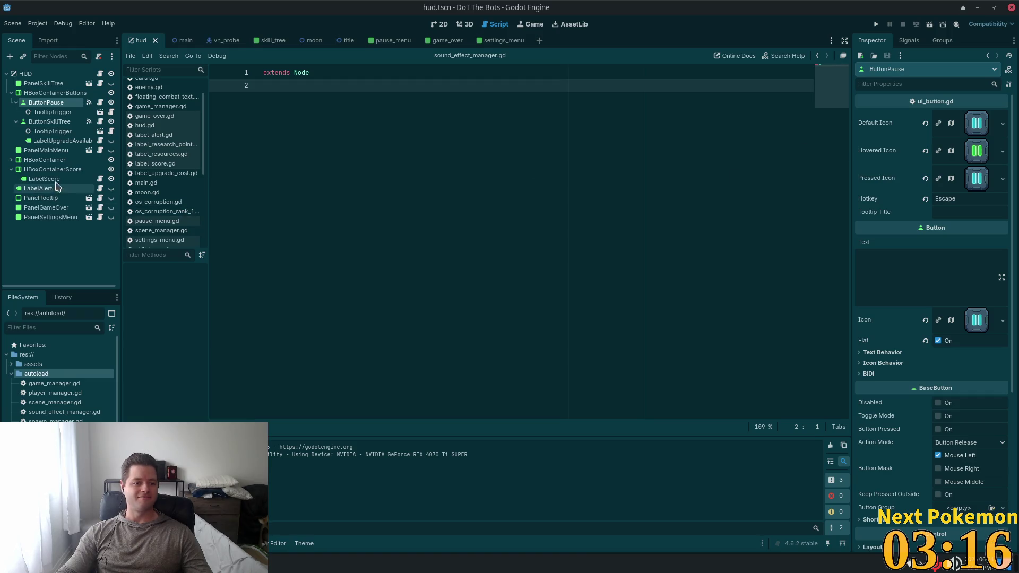
click(491, 41)
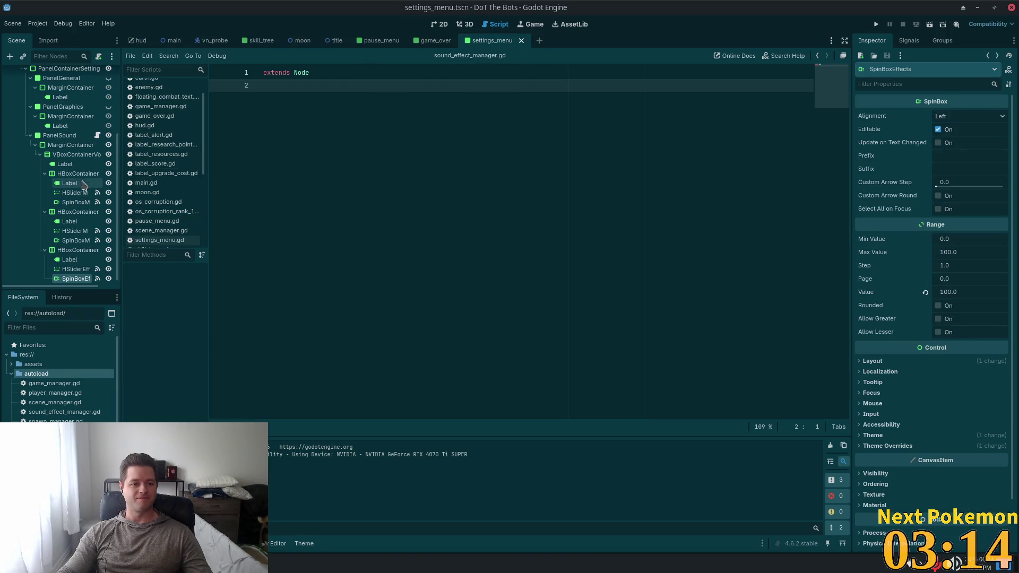
Widen the Scene dock and switch to the main scene tab
drag(122, 178, 179, 175)
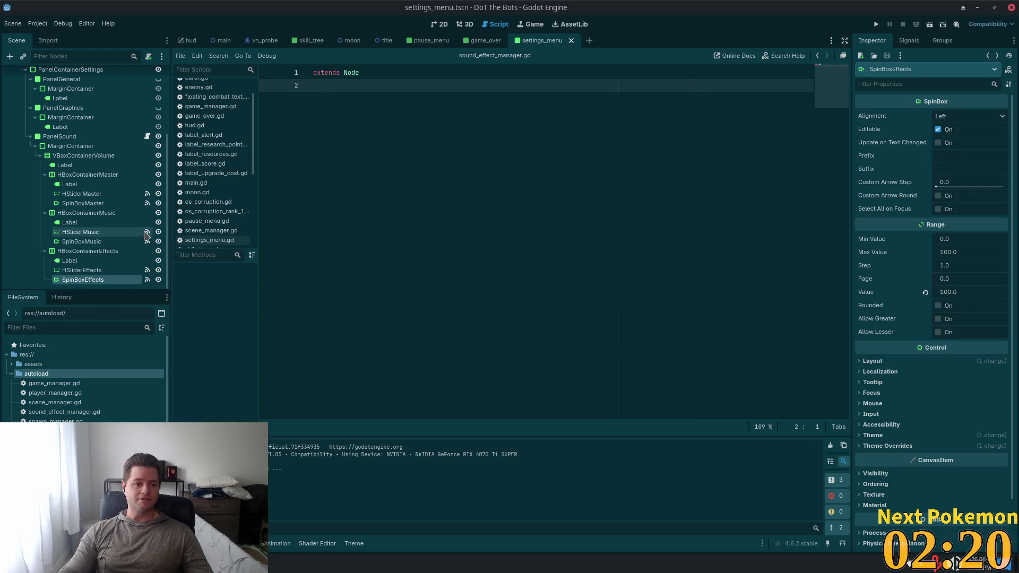
click(219, 41)
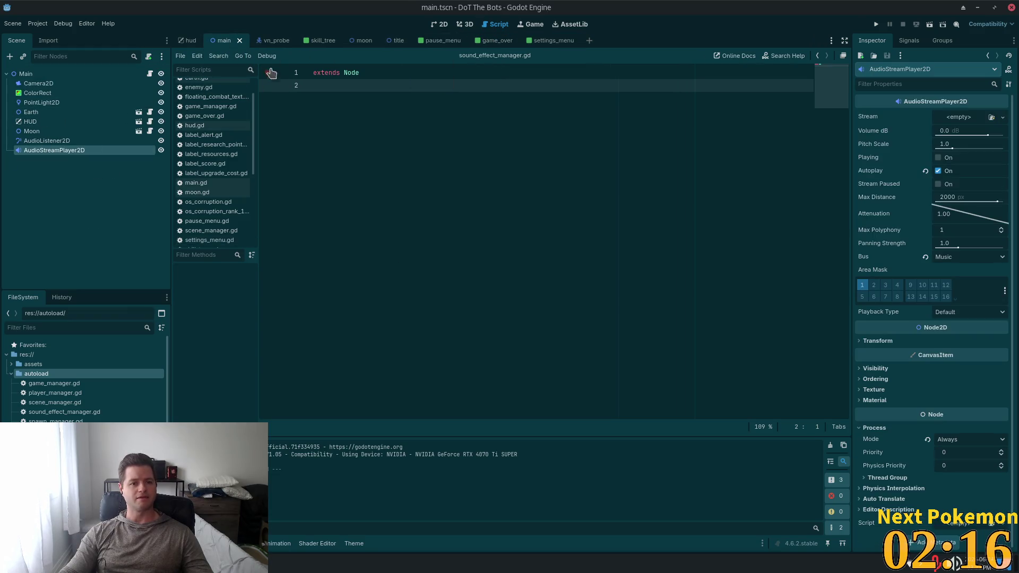
Switch to the title scene and select its ButtonQuit node
click(393, 41)
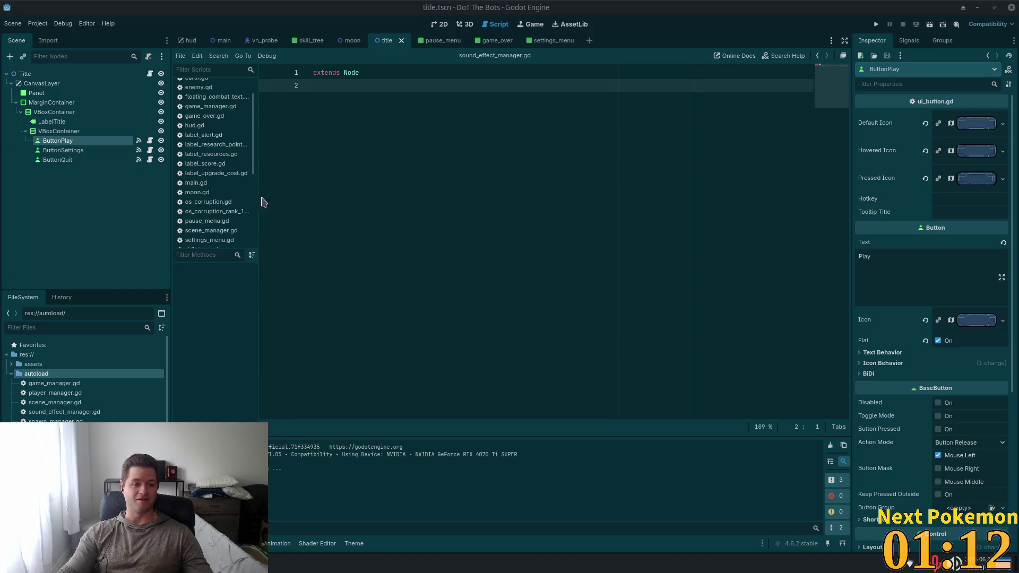
click(59, 174)
click(58, 160)
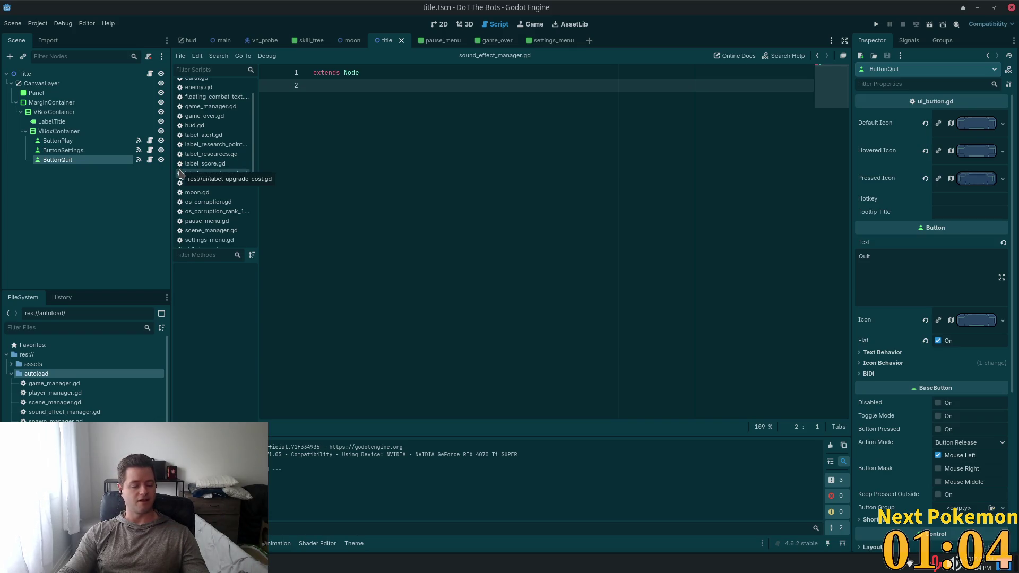
right_click(86, 141)
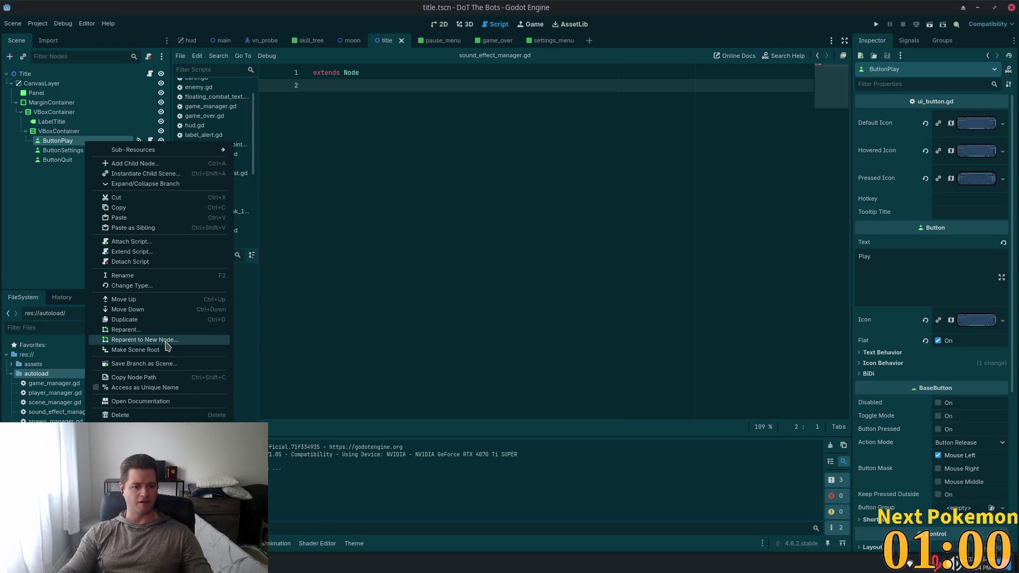
click(180, 366)
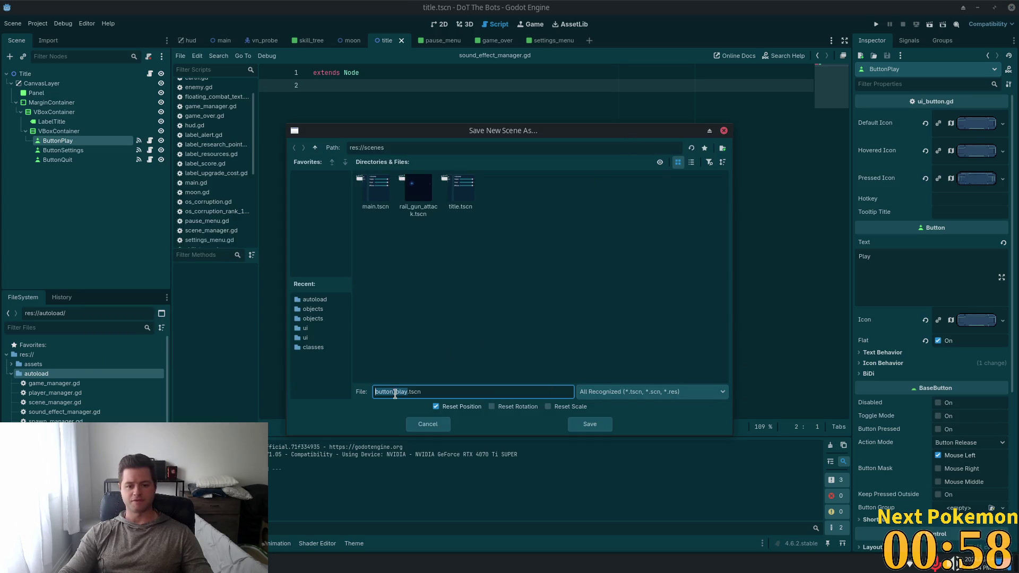
text(ui)
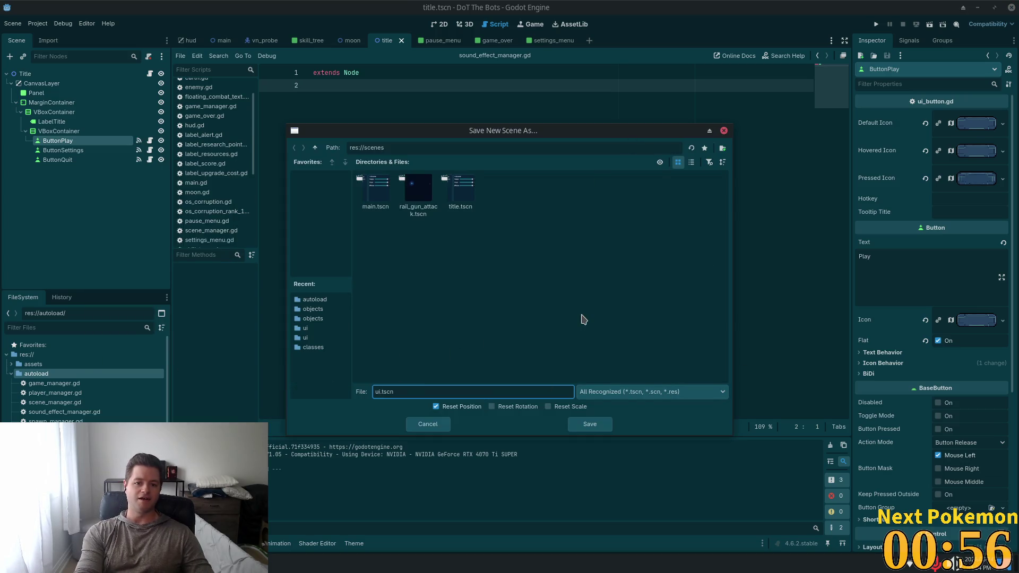
text(_)
text(button)
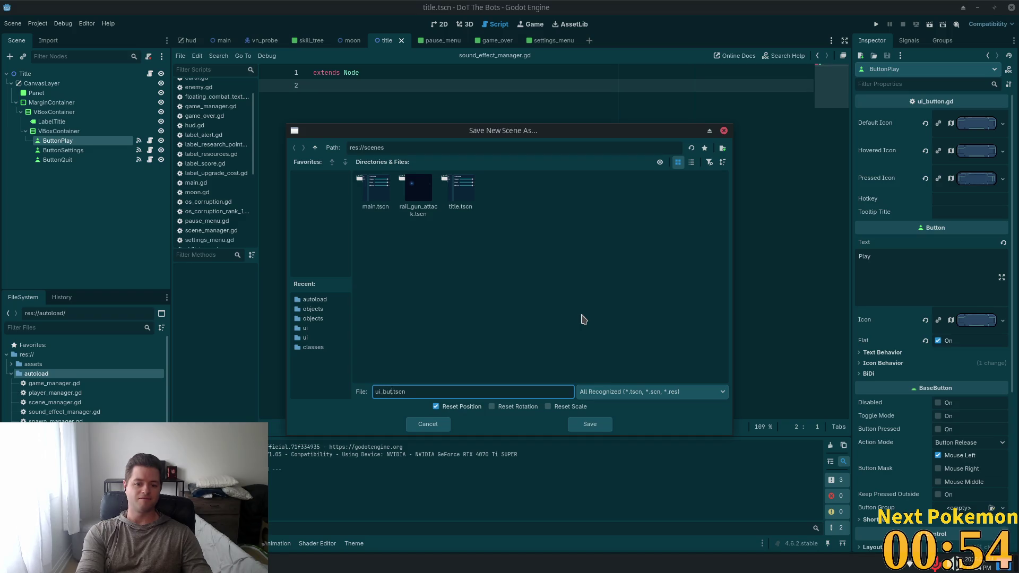
click(315, 149)
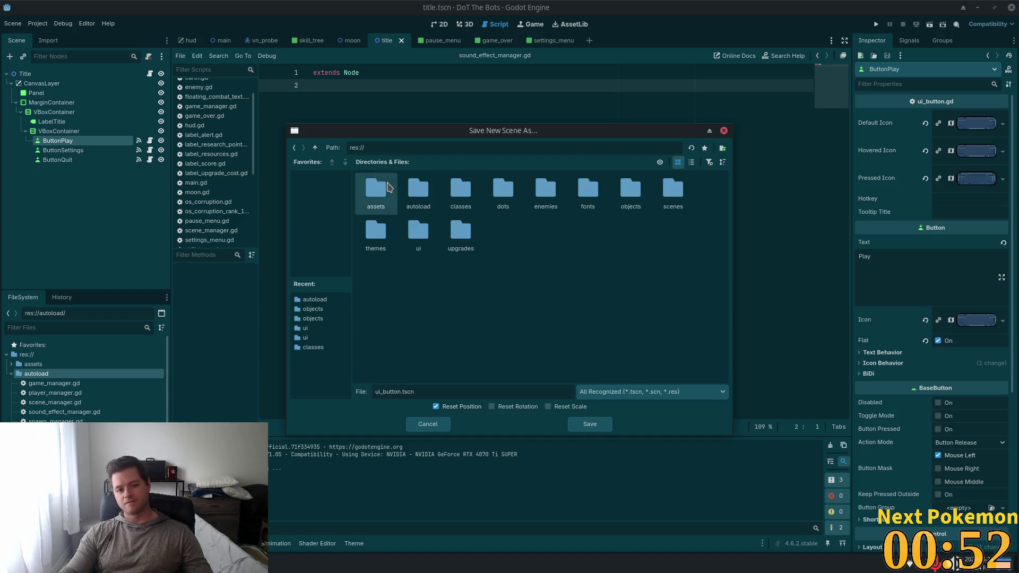
double_click(417, 236)
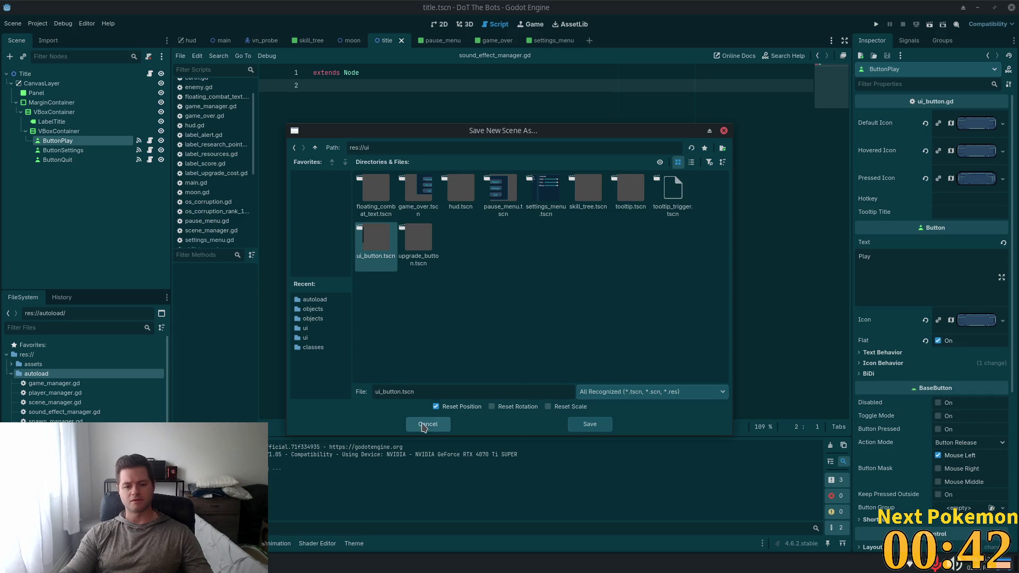
click(425, 425)
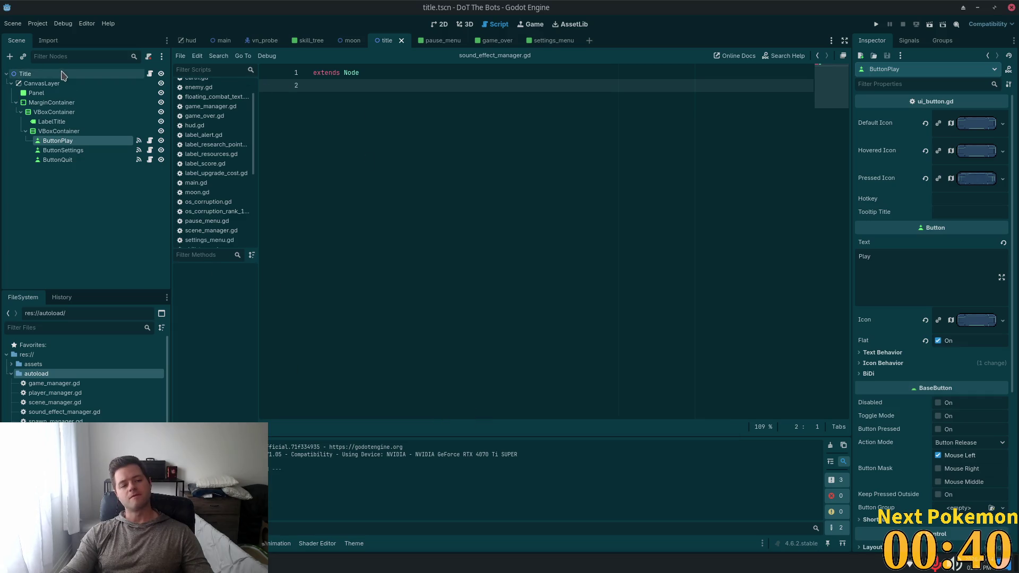
Search 'ui' in the Add Node dialog for the Title root node, then cancel without adding
click(25, 74)
key(ctrl+a)
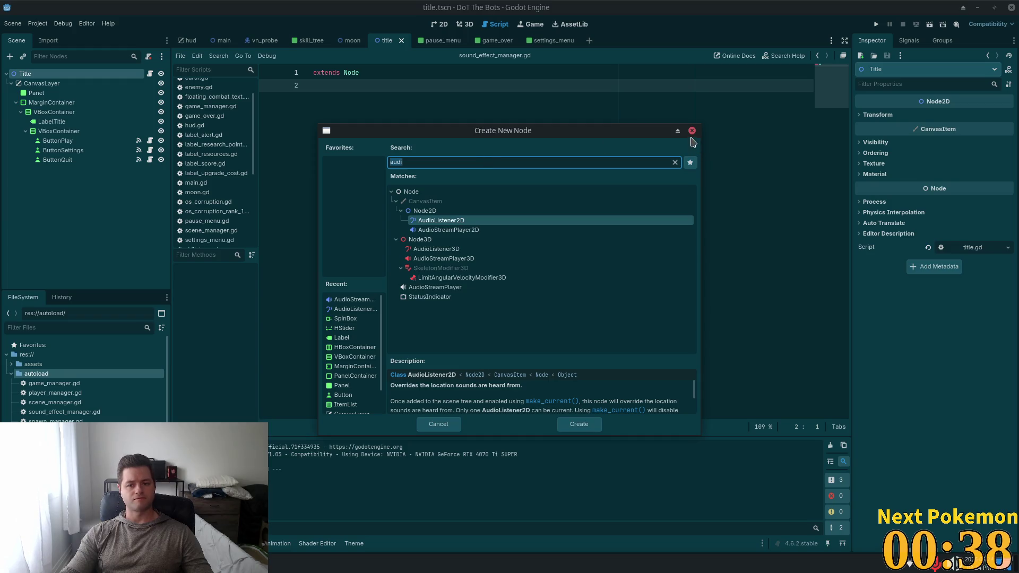
text(ui)
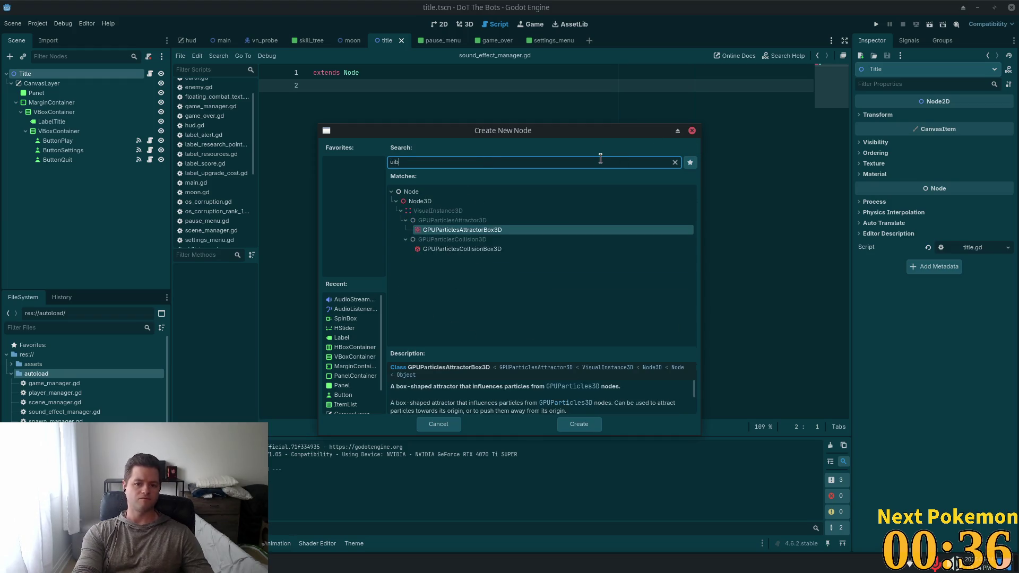
key(Escape)
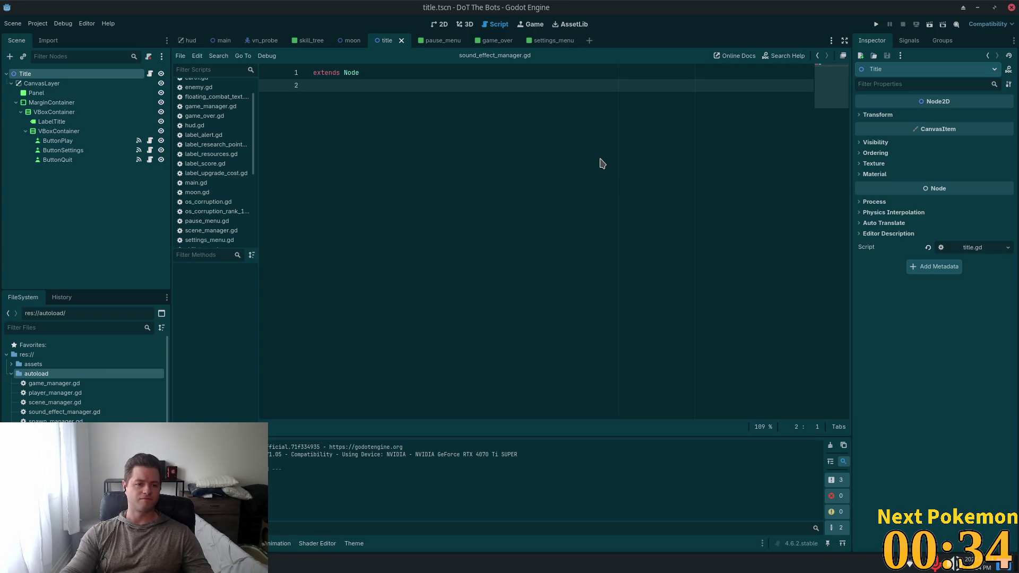
Quick-open the ui_button.tscn scene by searching 'ui_bu'
key(alt+shift+o)
text(uibo)
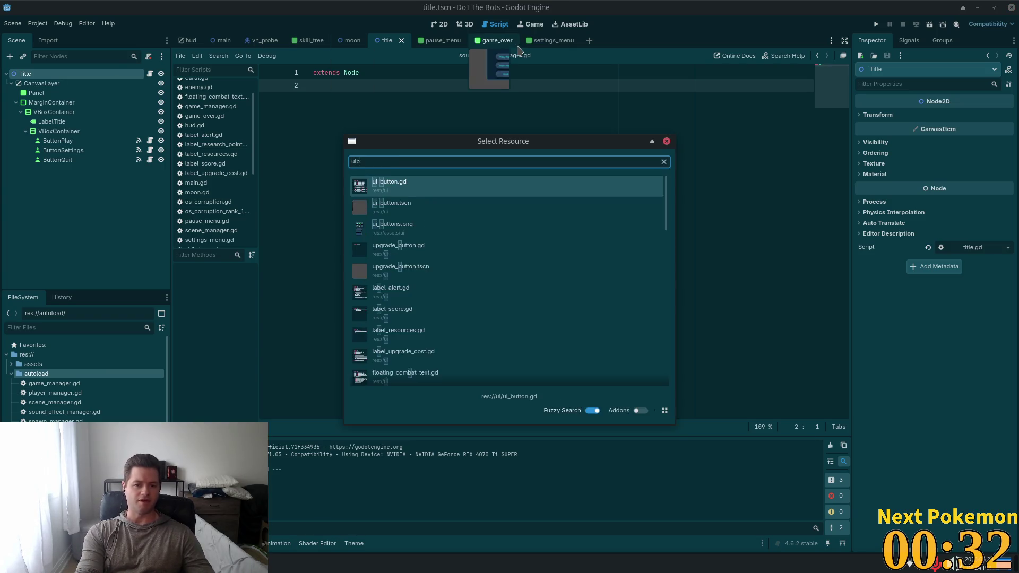
key(BackSpace)
key(BackSpace)
text(_bu)
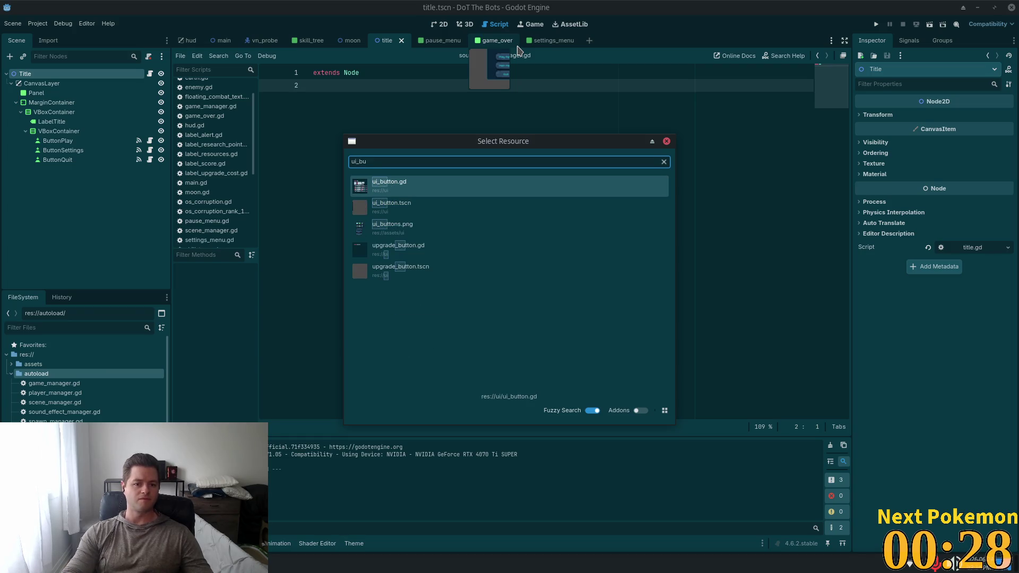
key(Down)
key(Return)
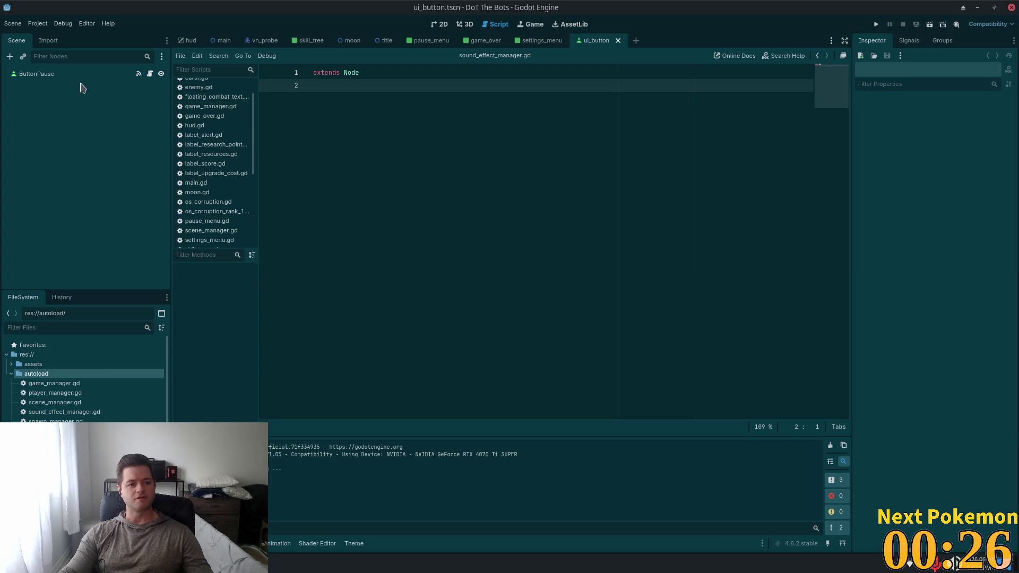
Rename the scene's root node ButtonPause to UiButton
click(75, 74)
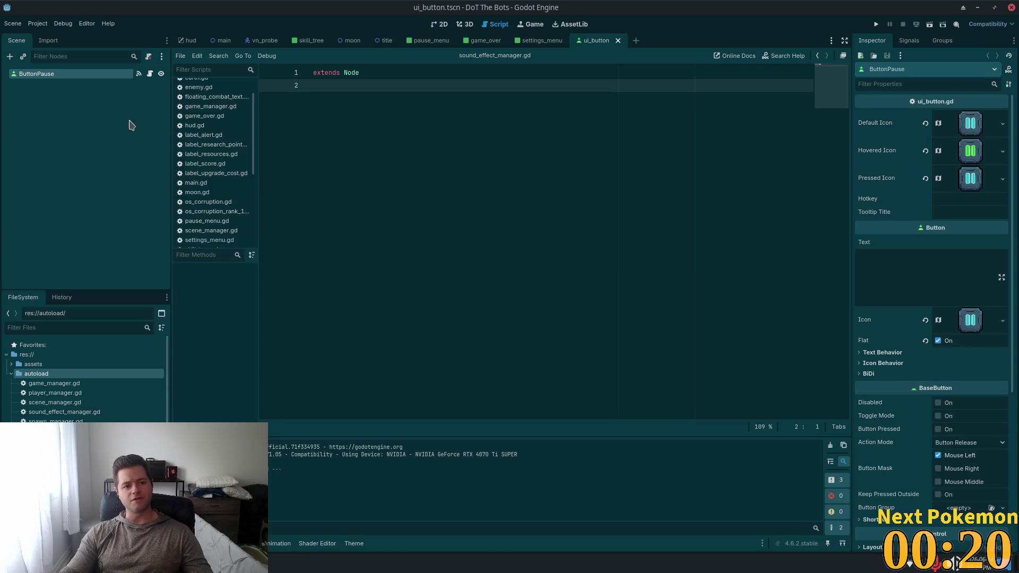
double_click(34, 73)
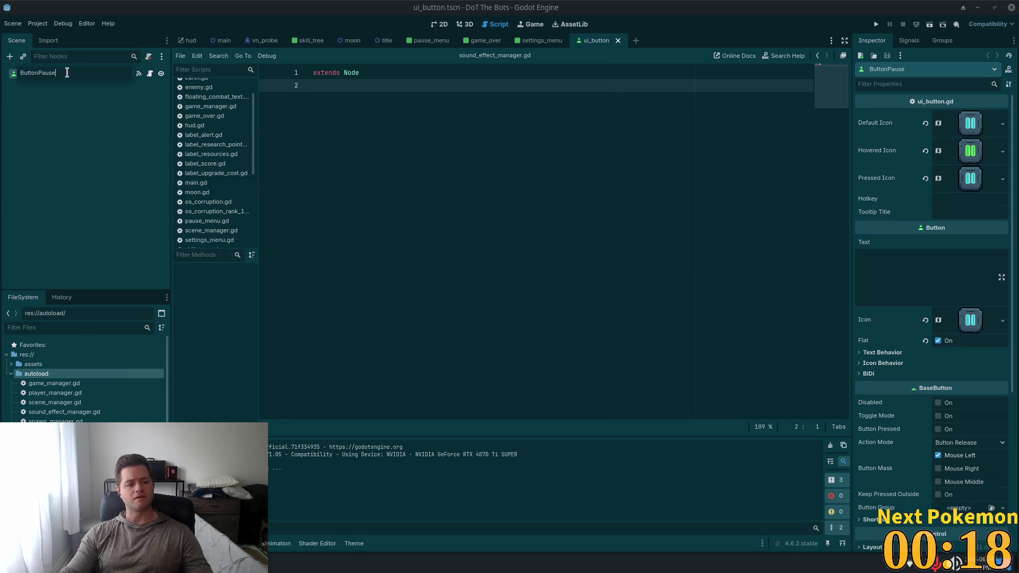
text(Ui)
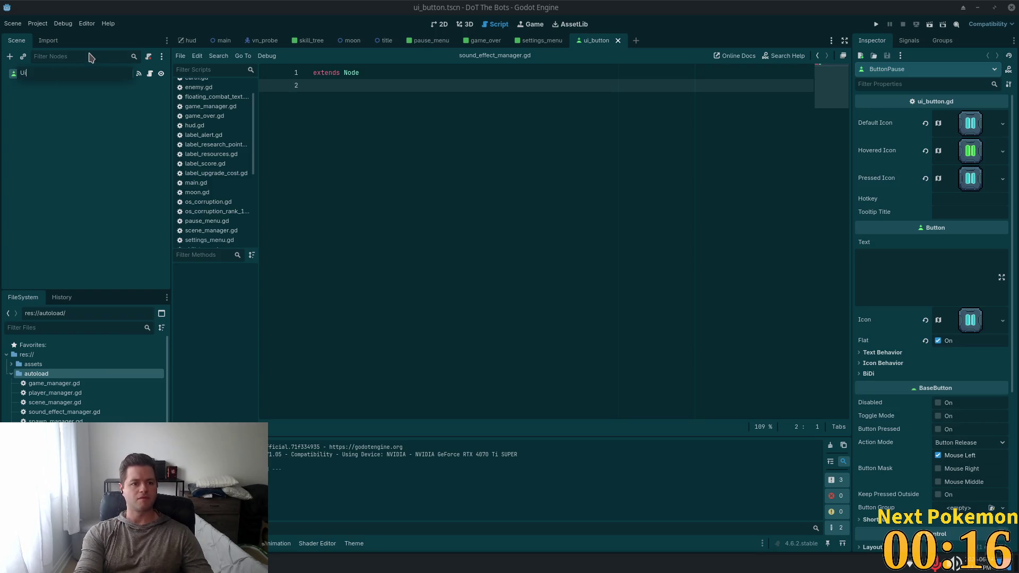
text(Button)
key(Return)
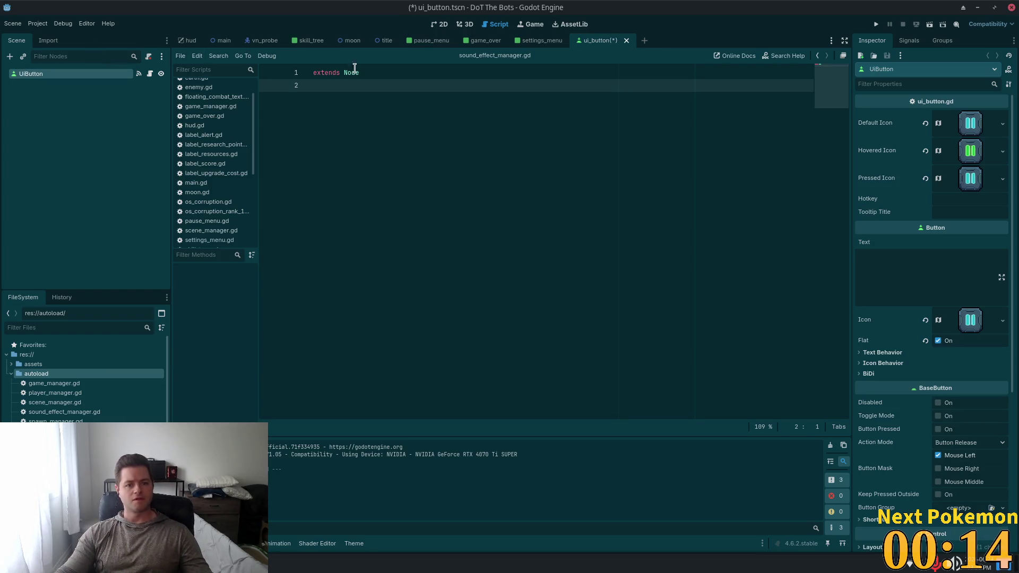
Change line 1 of the open script to 'extends Button' and save
click(359, 73)
double_click(359, 74)
text(Button)
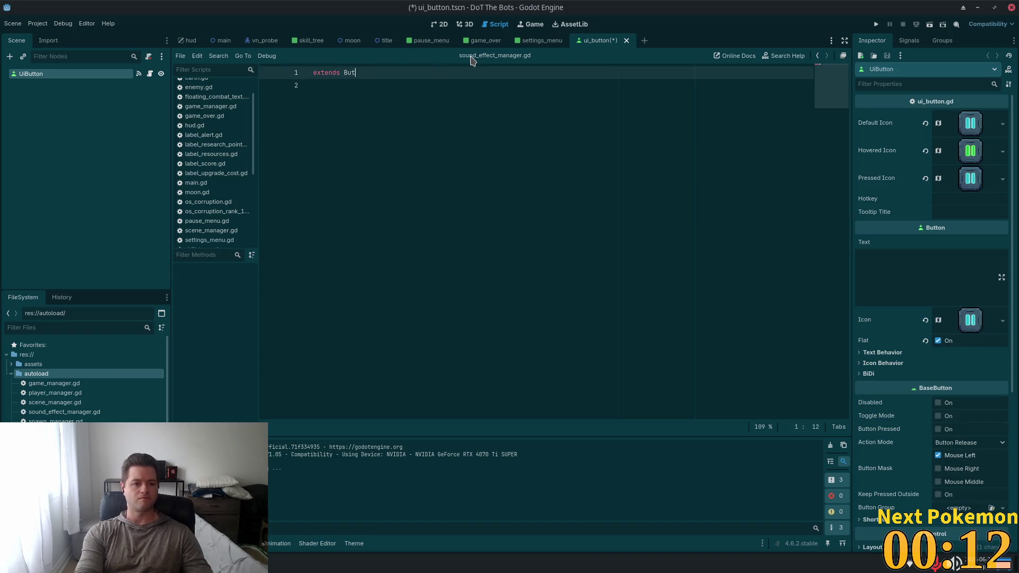
key(ctrl+s)
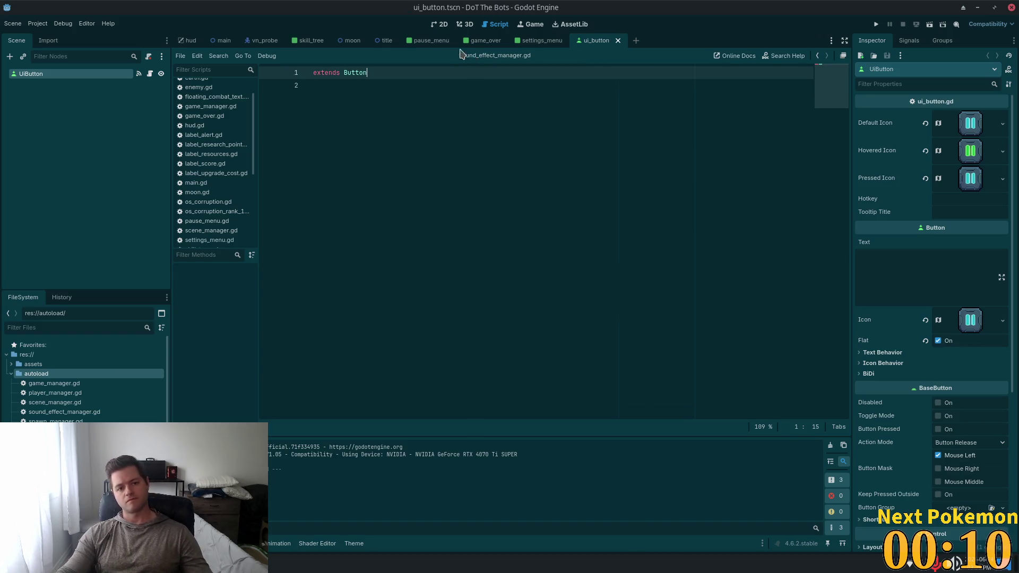
click(525, 153)
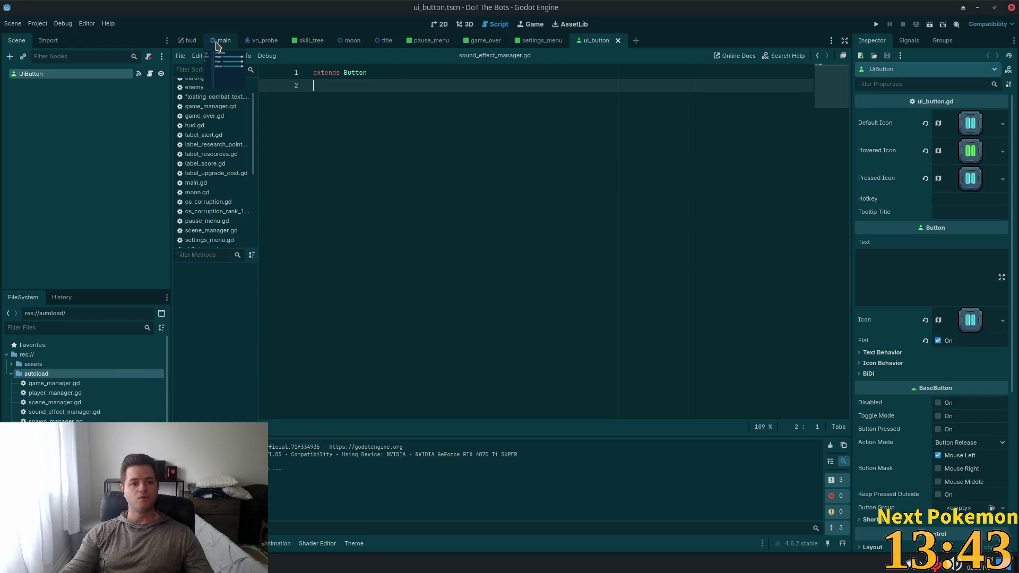
click(385, 41)
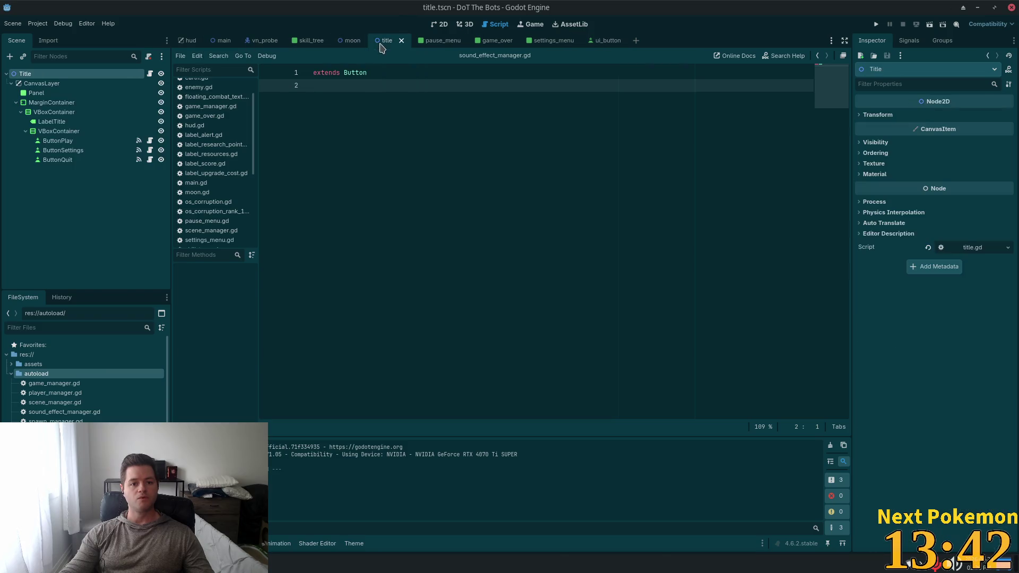
Browse 'button' node types for the title scene's VBoxContainer, then cancel without adding
click(102, 133)
click(10, 56)
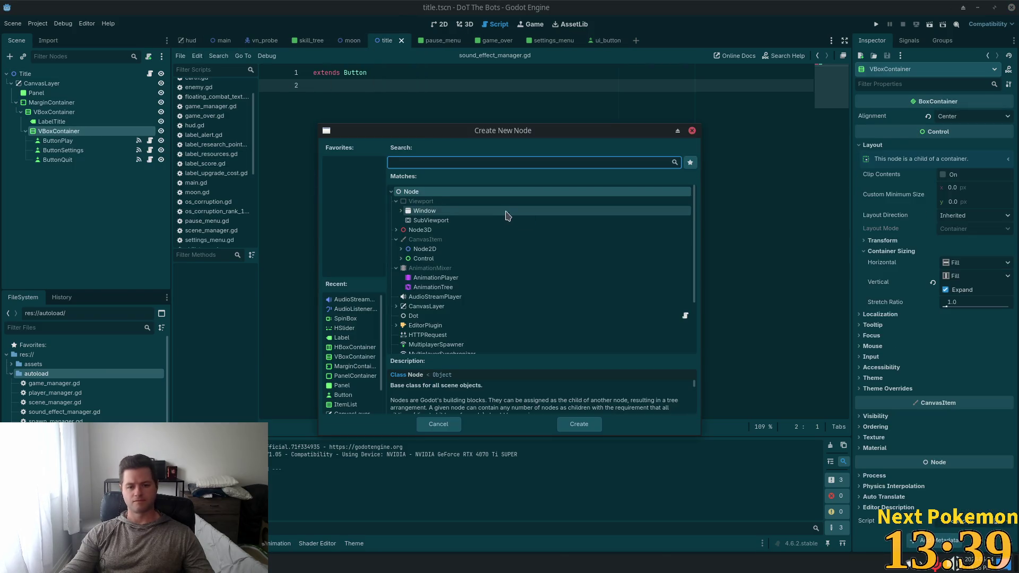
text(u)
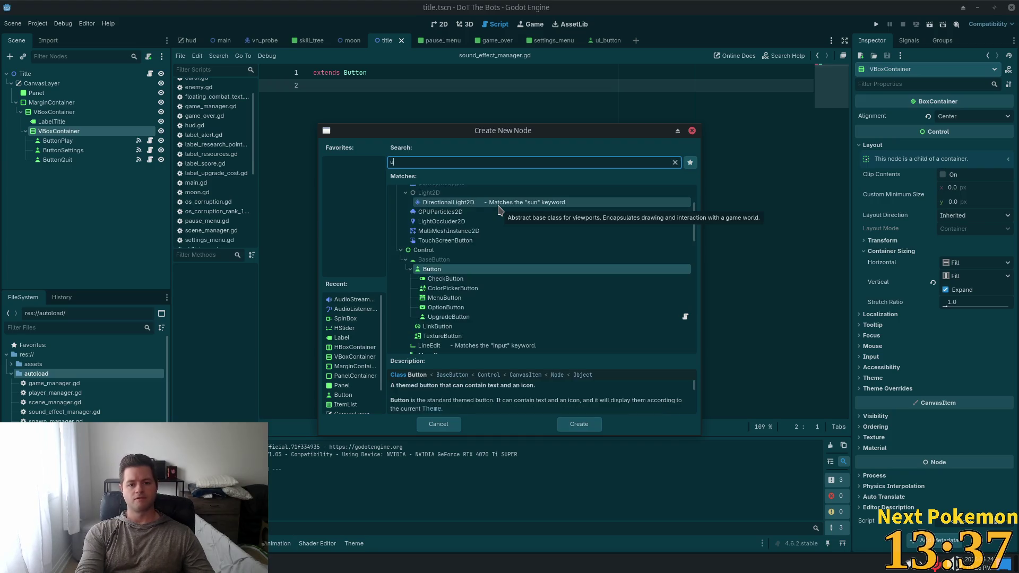
text(i)
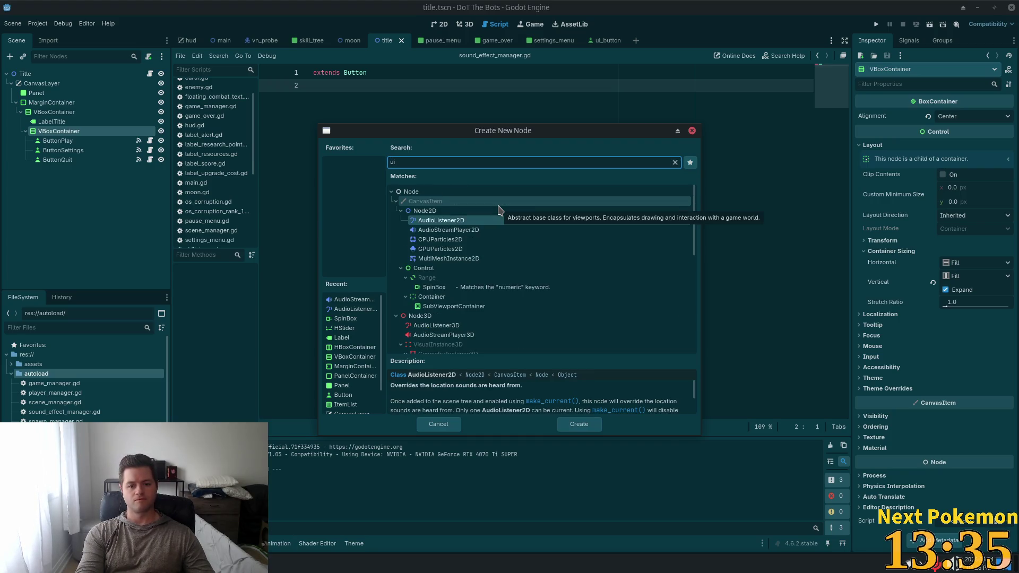
key(BackSpace)
key(BackSpace)
text(button)
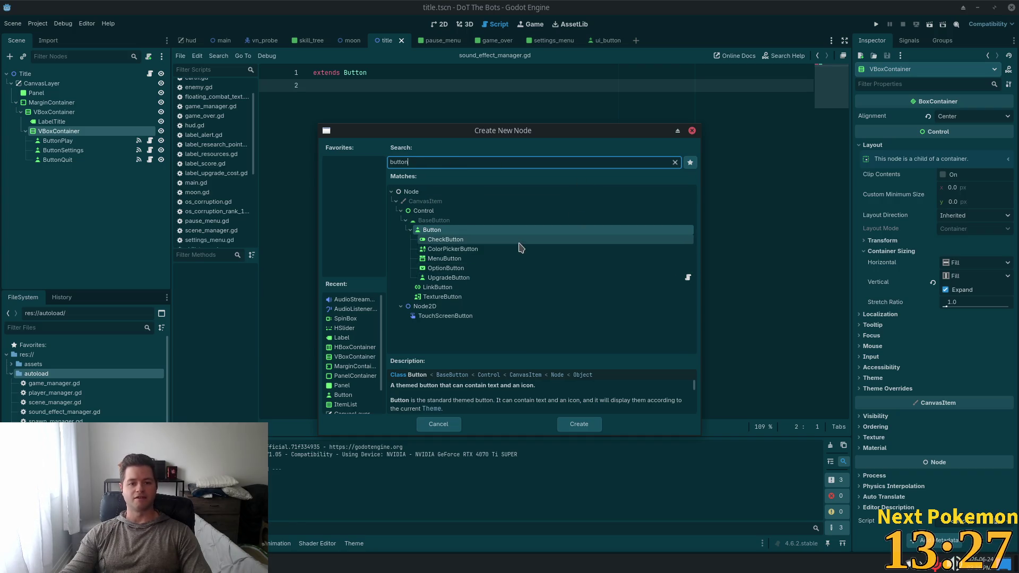
click(439, 425)
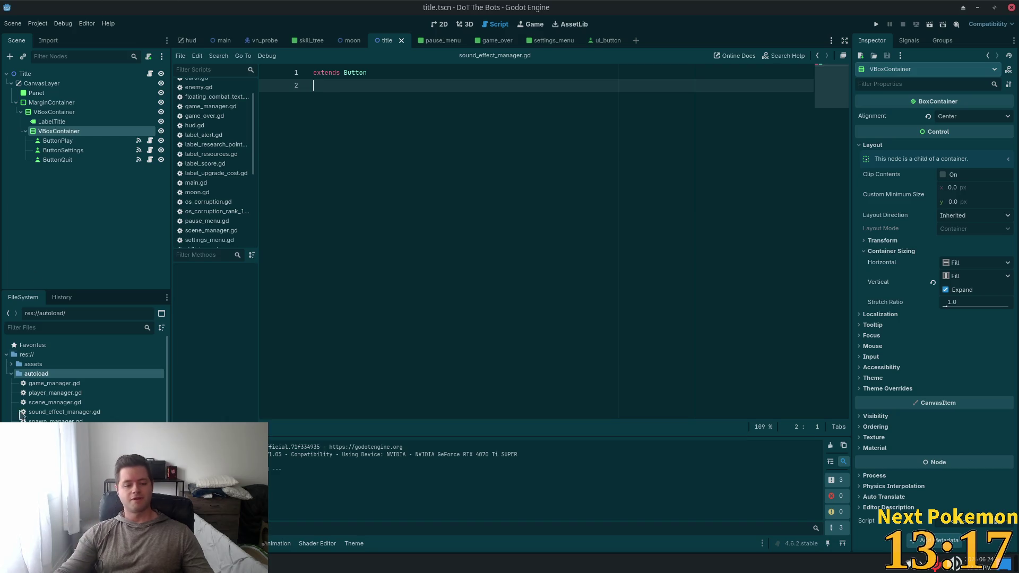
Create the script res://classes/ui_button.gd from the classes folder's context menu
scroll(85, 382, down, 1)
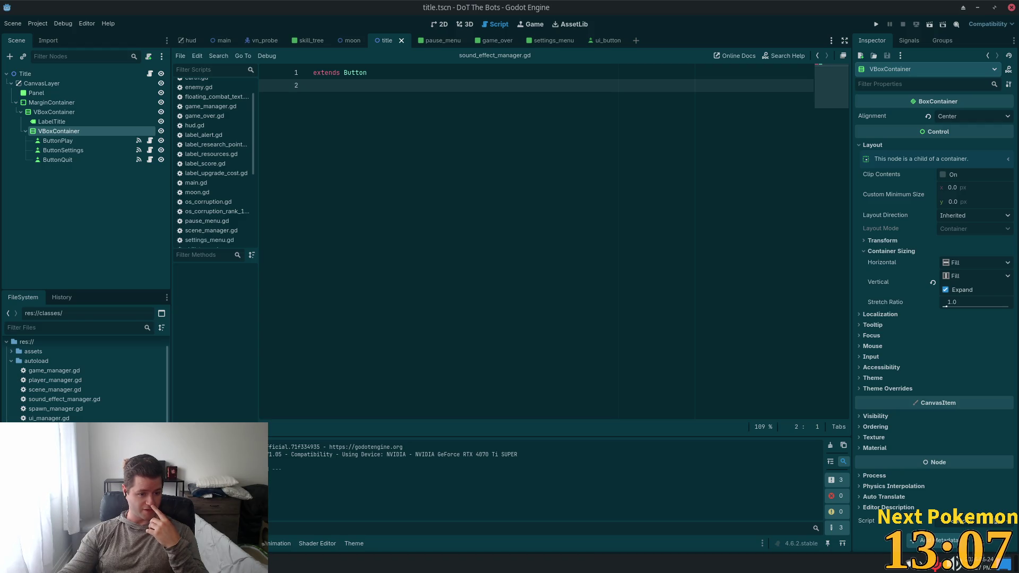
right_click(76, 393)
mouse_move(132, 399)
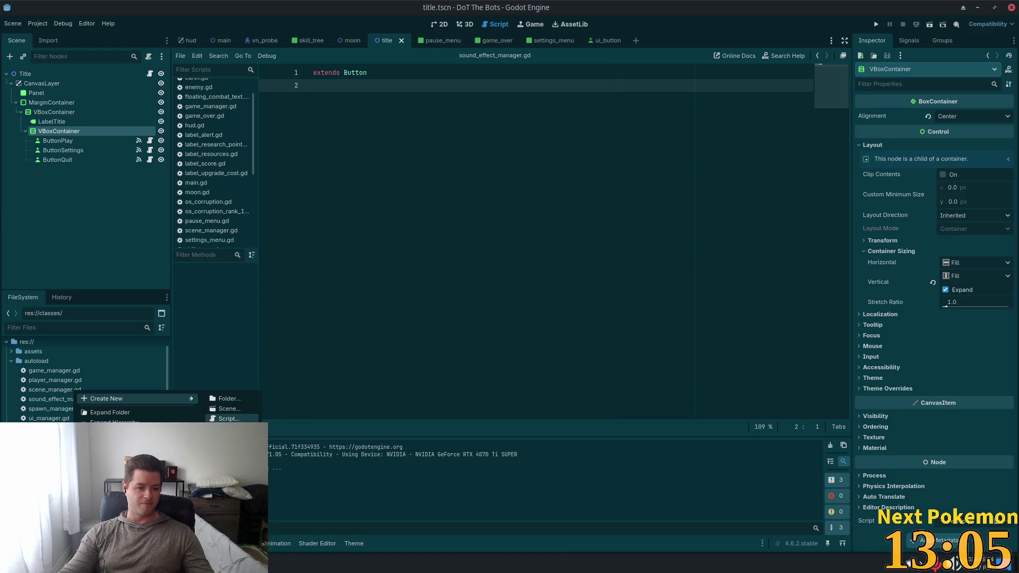
click(229, 419)
text(ui_button.gd)
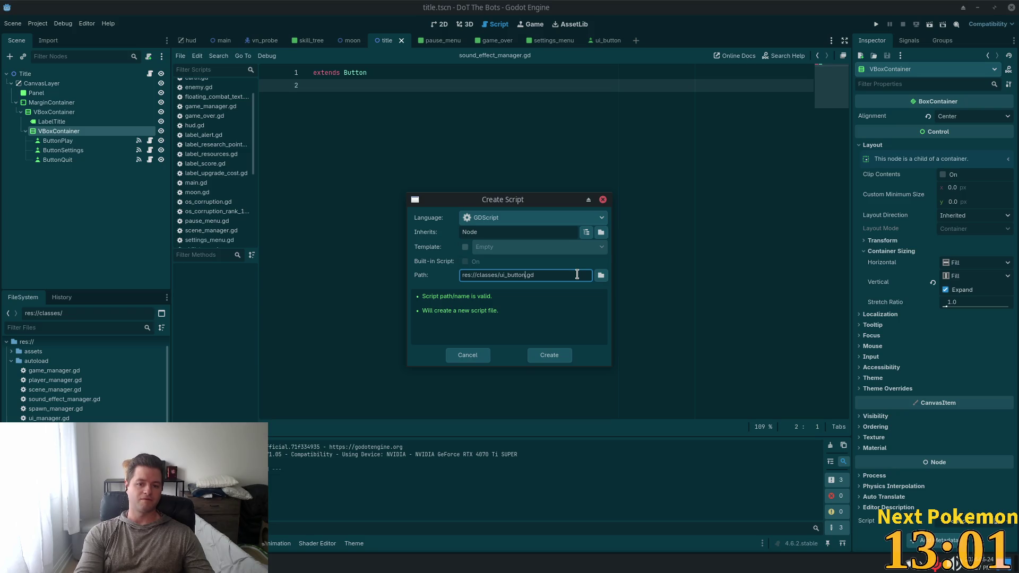
key(Return)
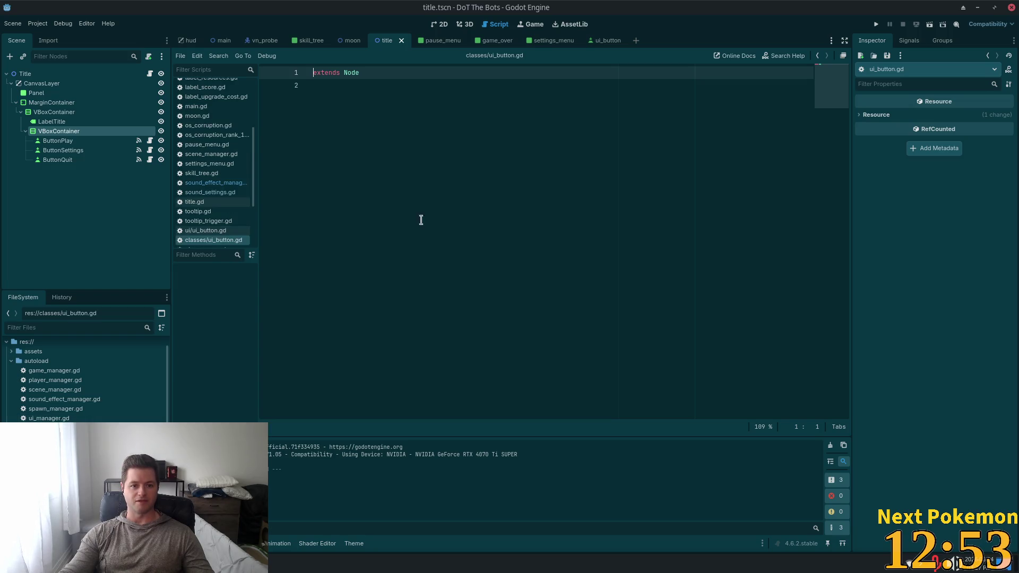
Change the base type on line 1 from Node to Button and open a line above
click(420, 86)
click(328, 73)
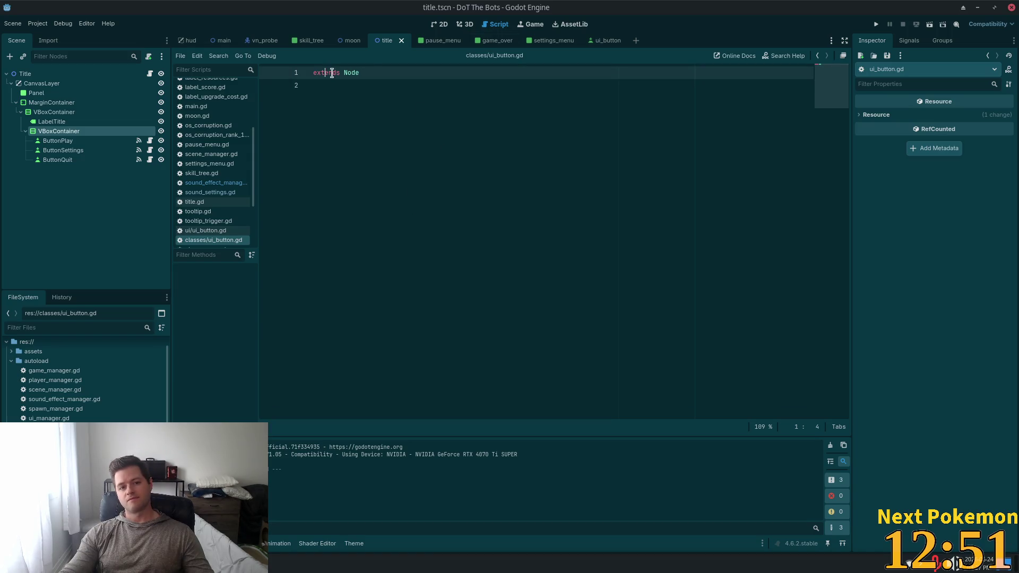
key(End)
key(ctrl+shift+Left)
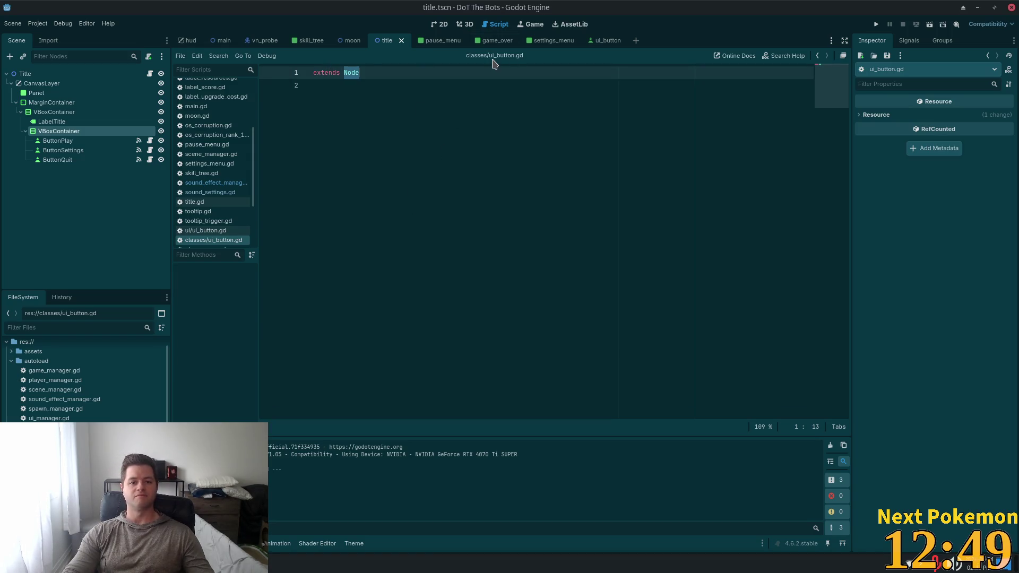
text(button)
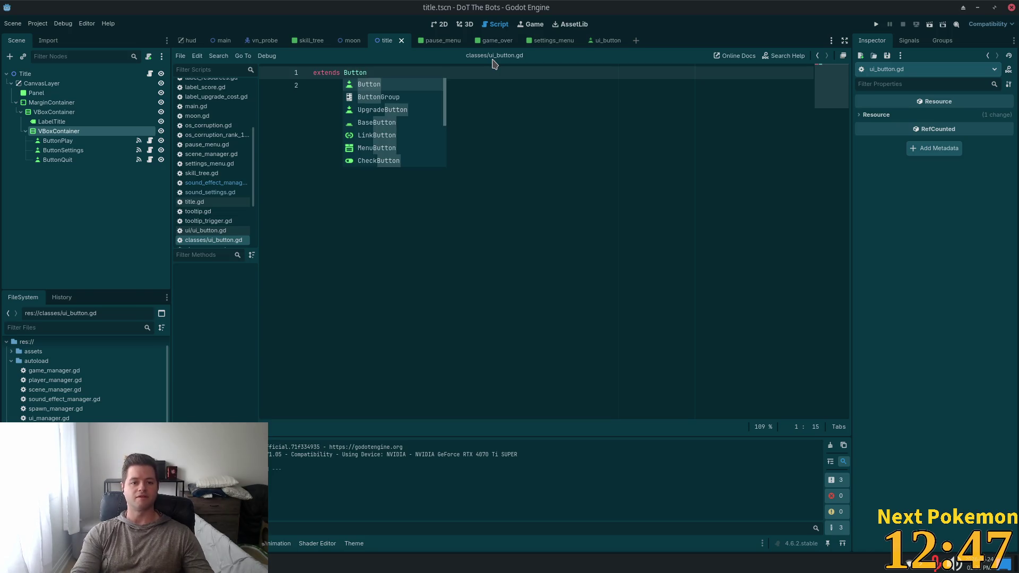
key(Home)
key(Return)
key(Up)
Add 'class_name UIButton' as the first line and save the script
text(class)
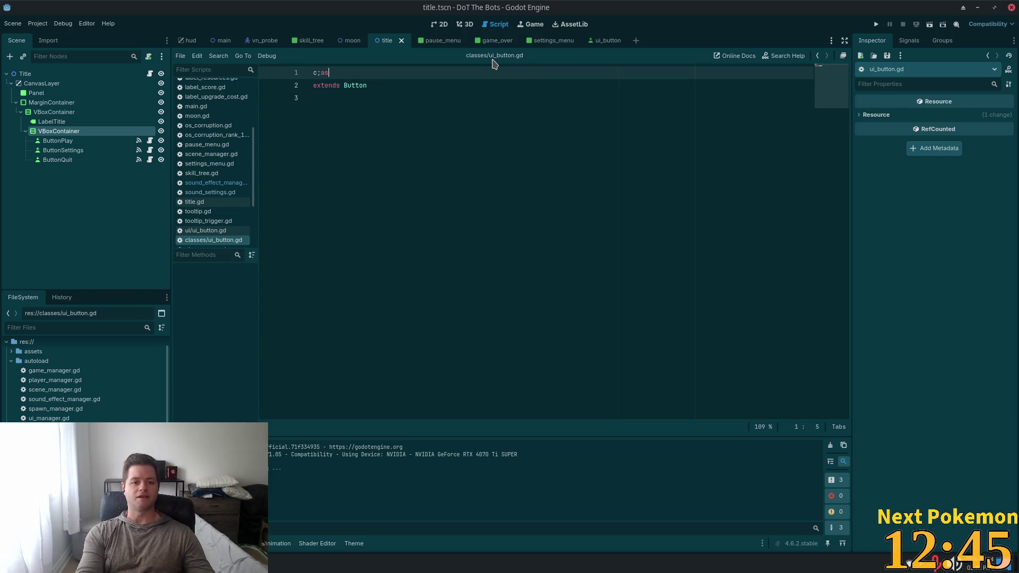
text(_name U)
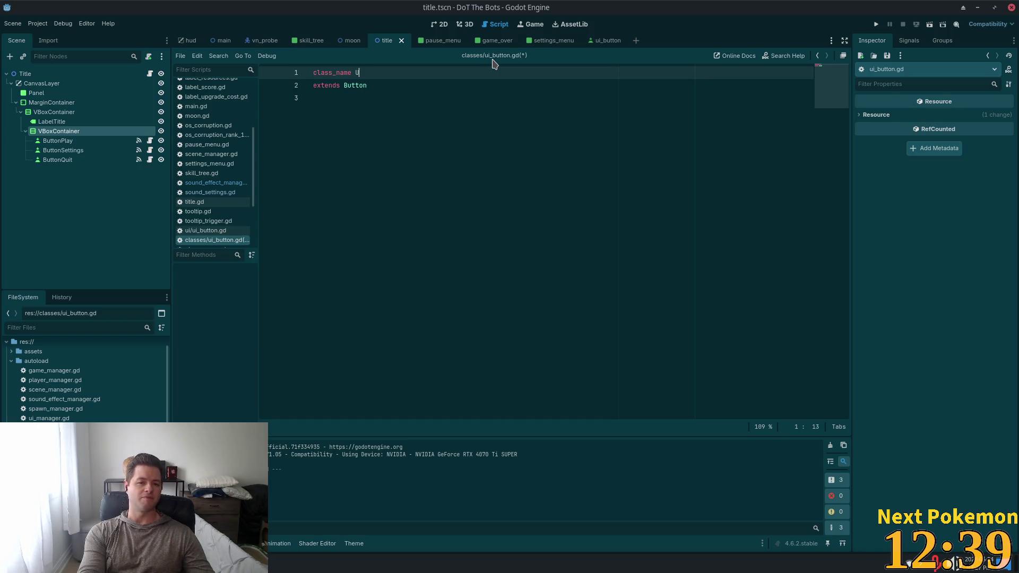
text(I)
text(rt)
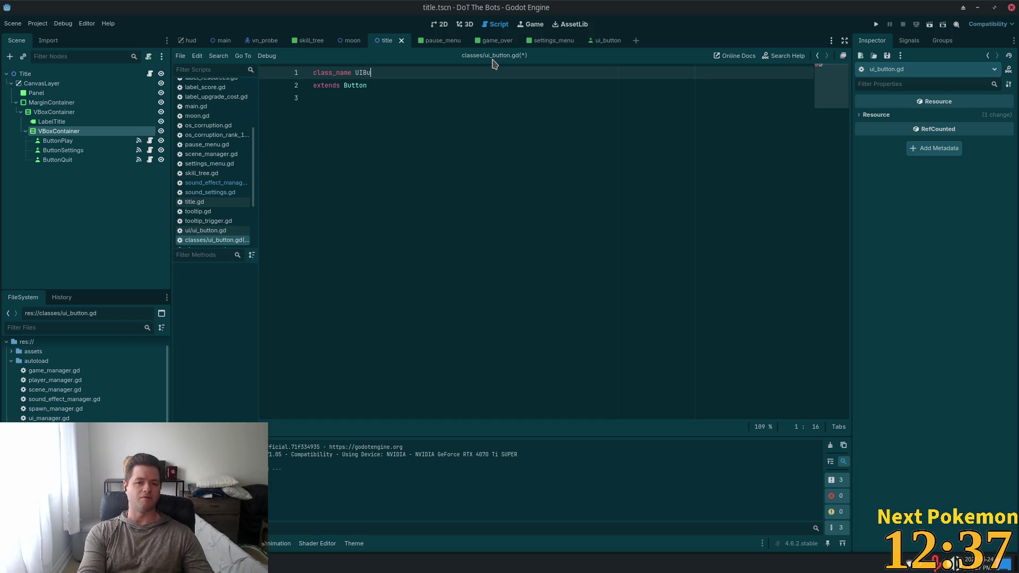
text(tton)
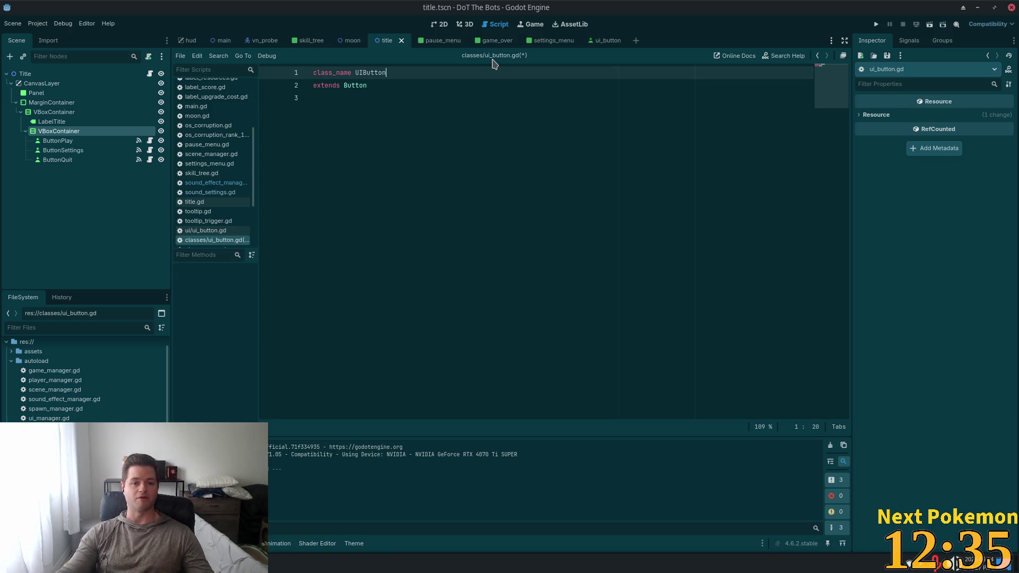
key(ctrl+s)
click(592, 153)
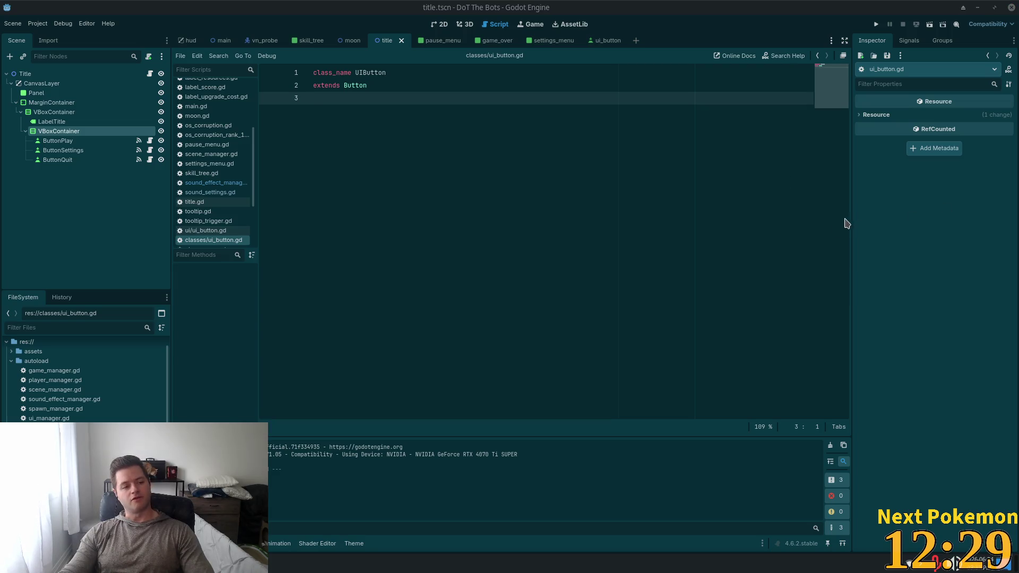
click(391, 87)
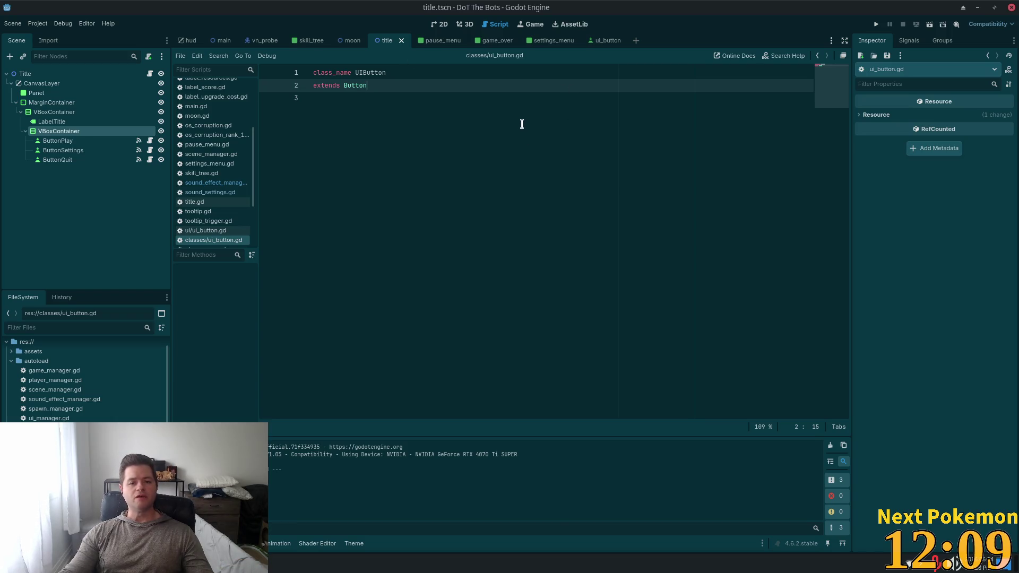
click(599, 41)
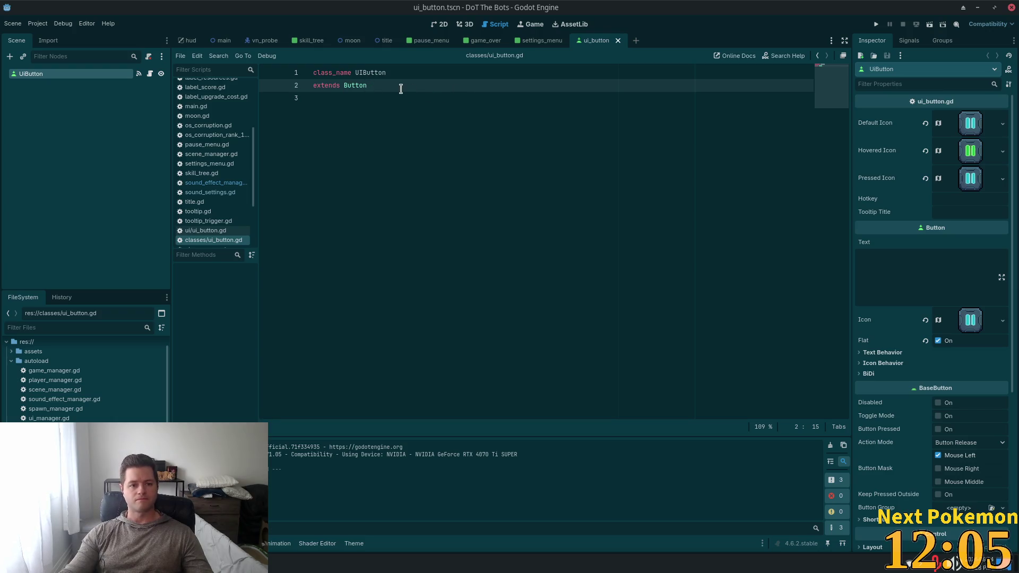
Detach the current script from the UiButton node
drag(401, 89, 388, 75)
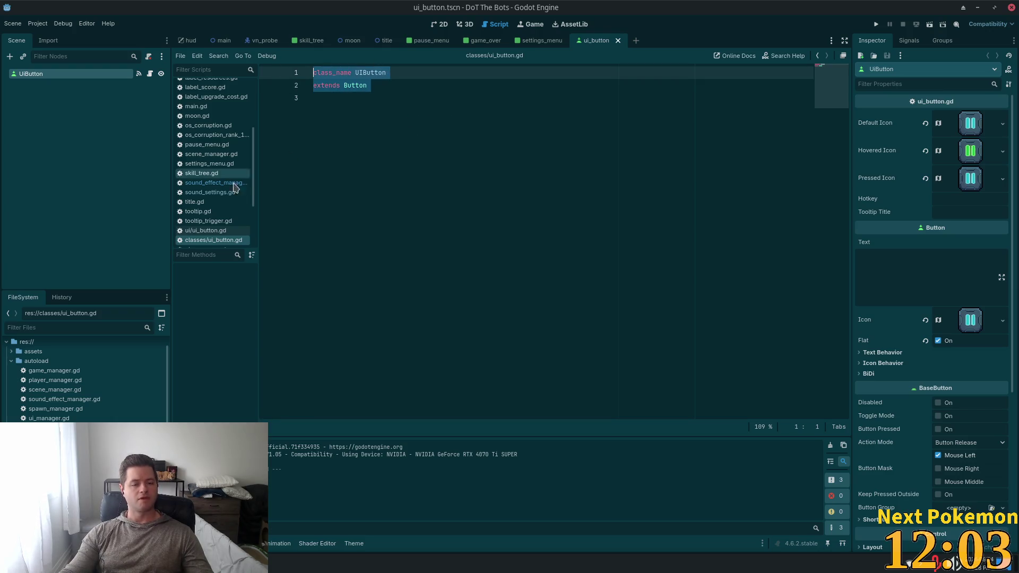
click(88, 95)
click(101, 74)
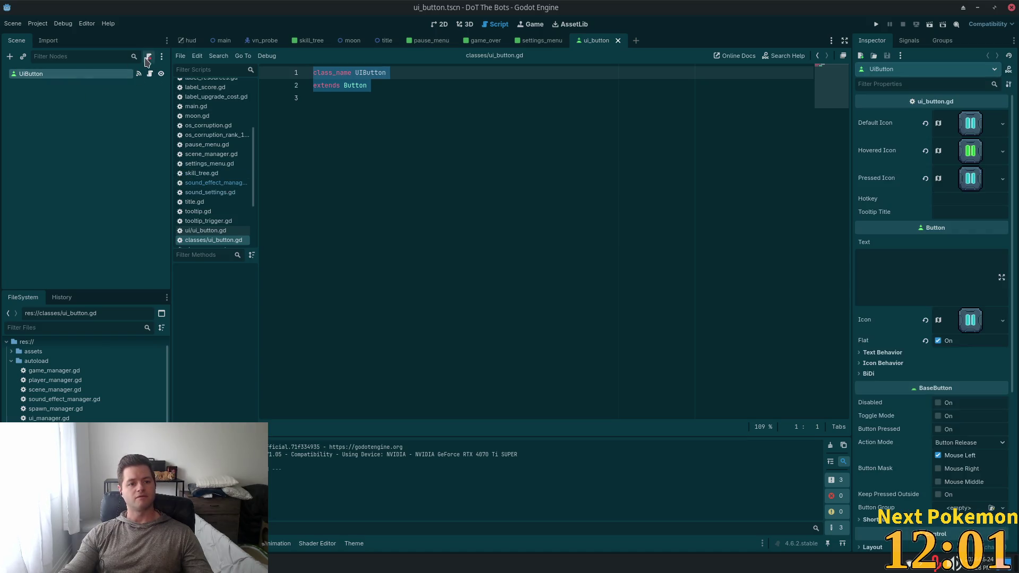
click(148, 57)
Attach the existing res://classes/ui_button.gd script to UiButton
click(148, 56)
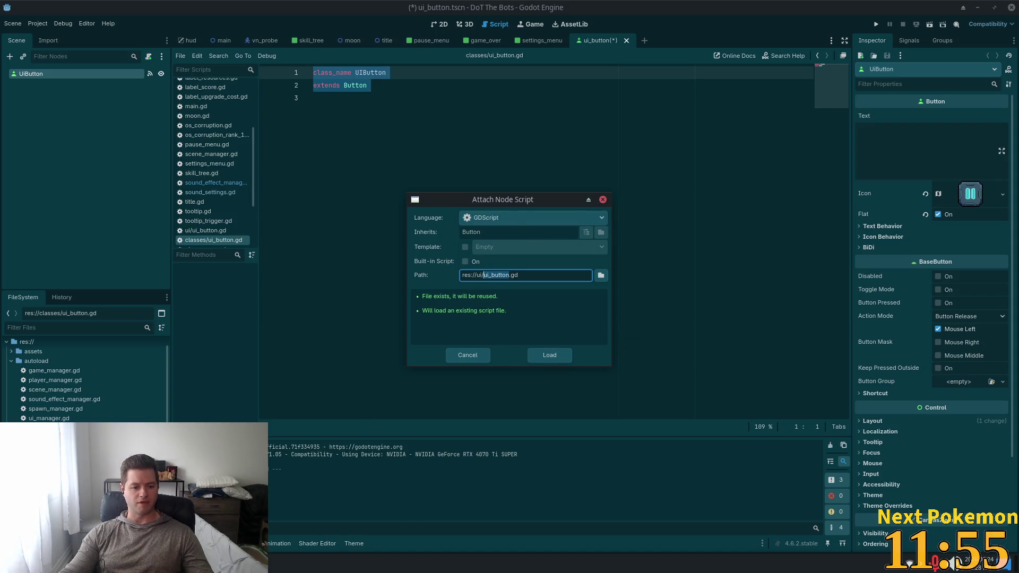
click(601, 275)
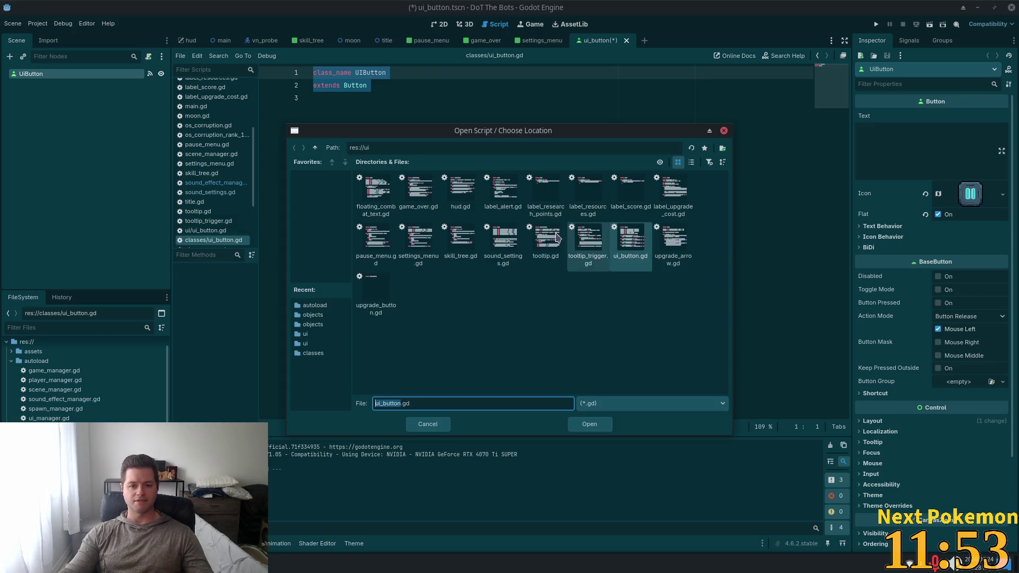
click(315, 147)
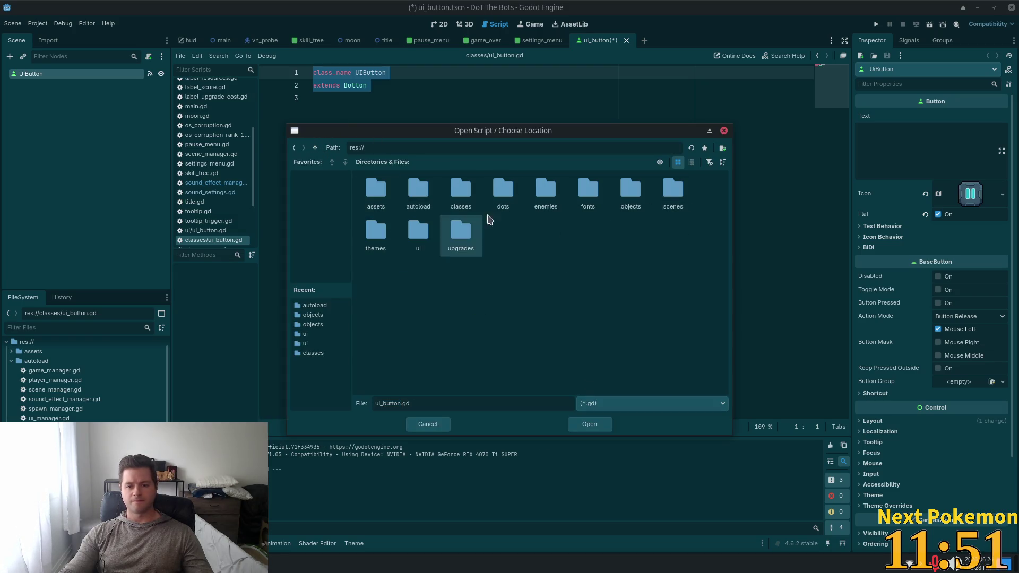
double_click(460, 191)
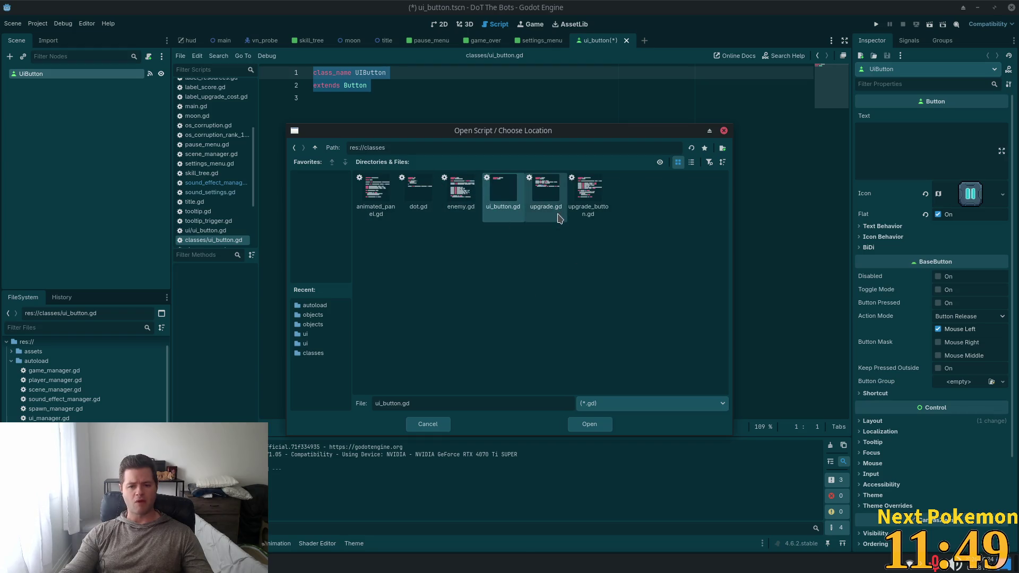
double_click(502, 189)
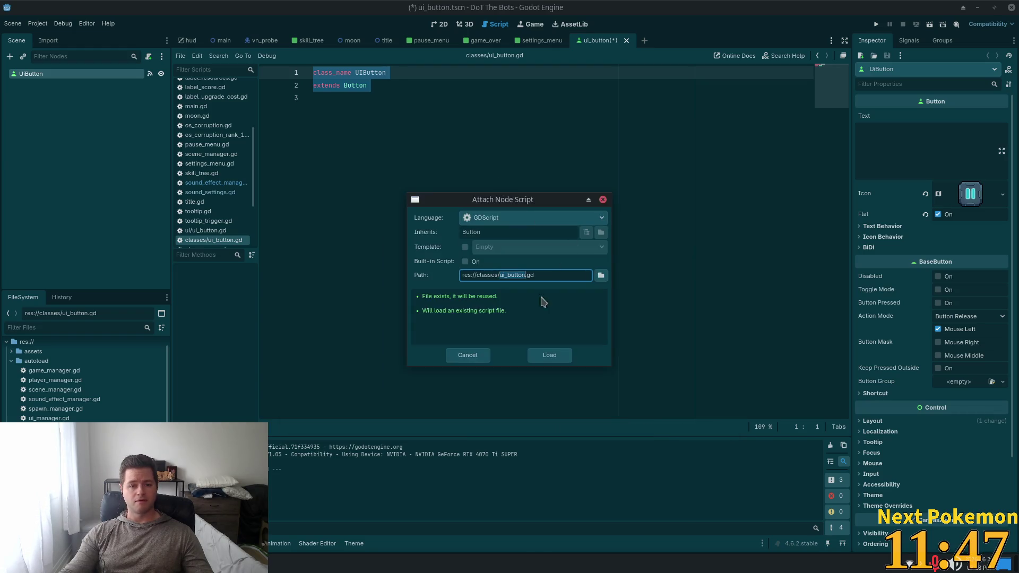
click(564, 361)
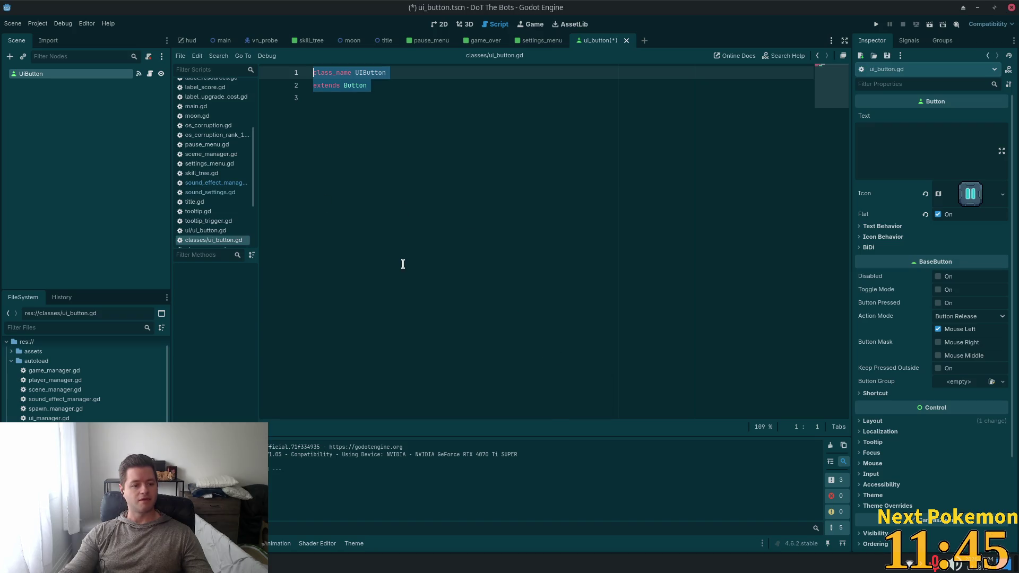
click(380, 264)
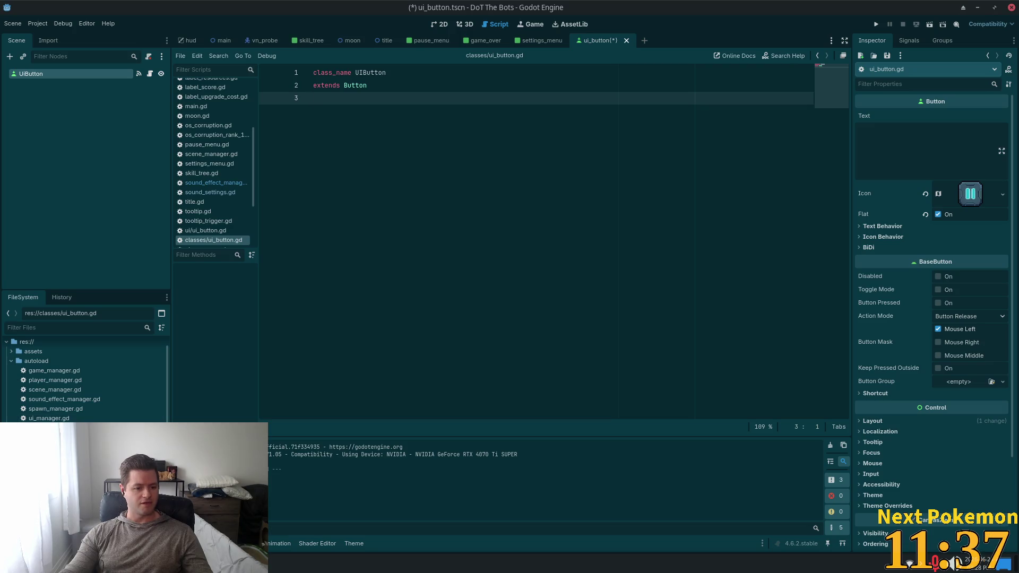
Open ui/ui_button.gd from the FileSystem's ui folder
scroll(85, 379, down, 3)
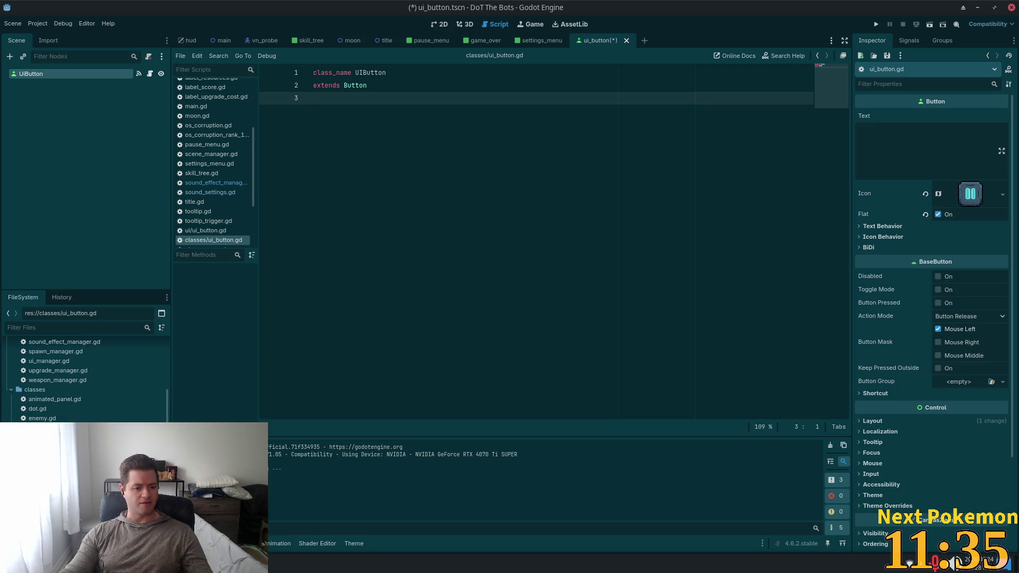
scroll(85, 380, down, 3)
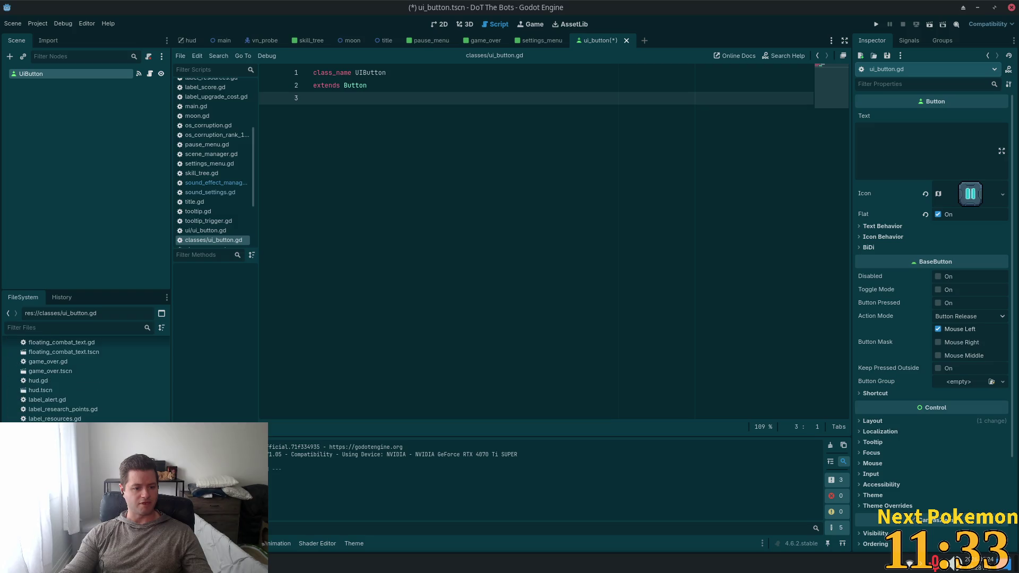
scroll(85, 379, down, 4)
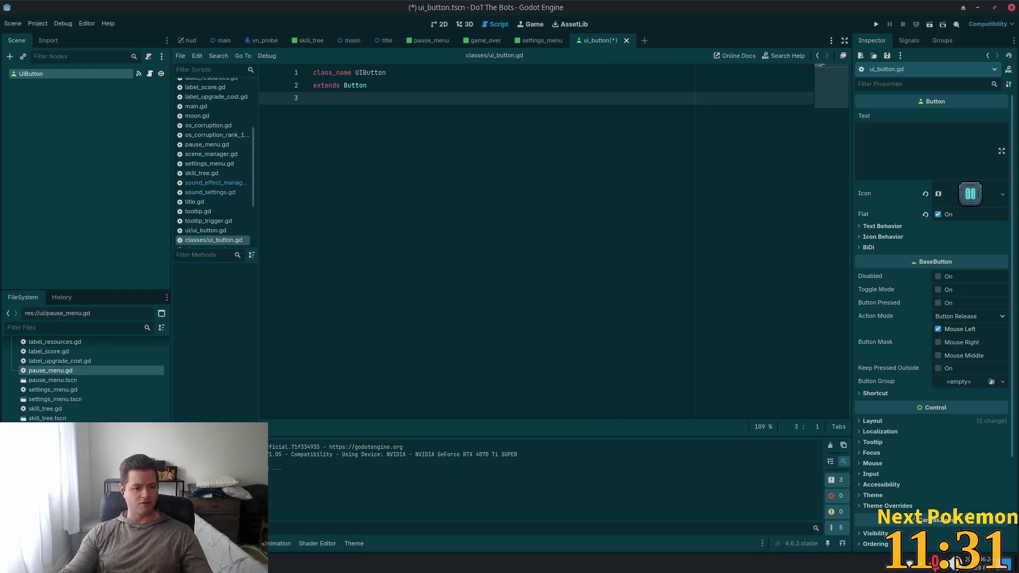
click(54, 485)
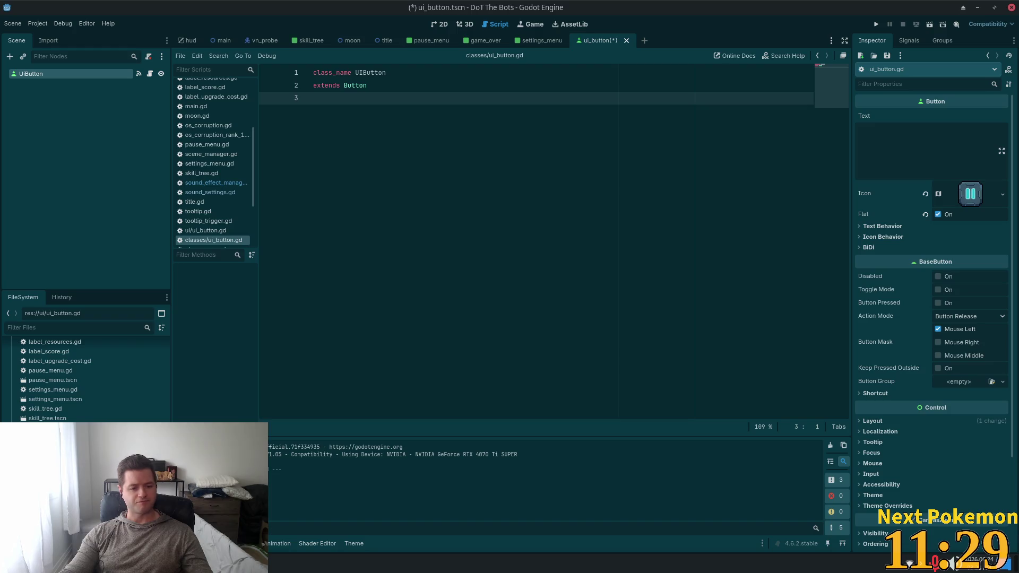
double_click(53, 485)
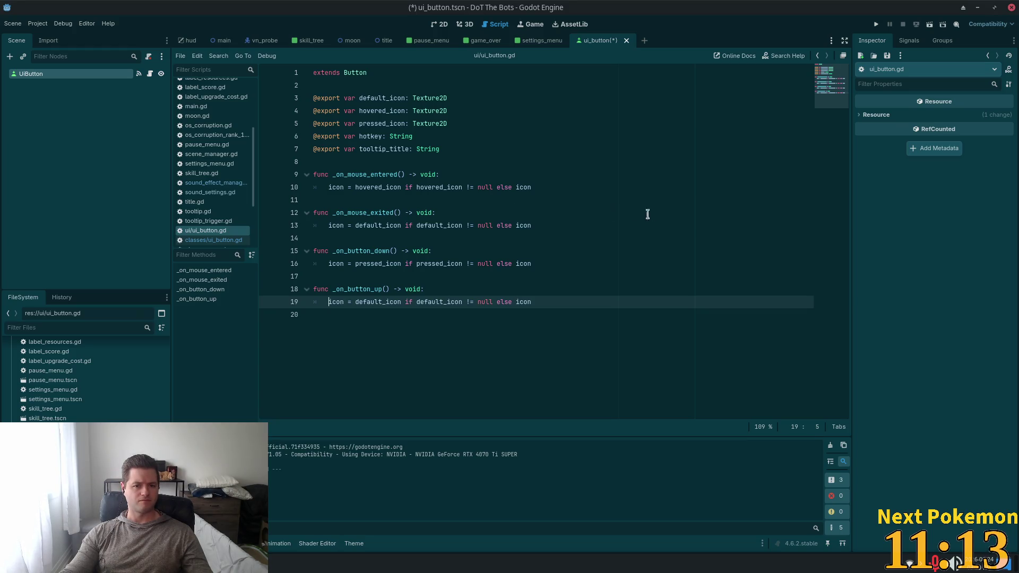
Change line 1 to 'extends UiButton', save, and run the project to test
click(652, 240)
click(425, 149)
click(591, 136)
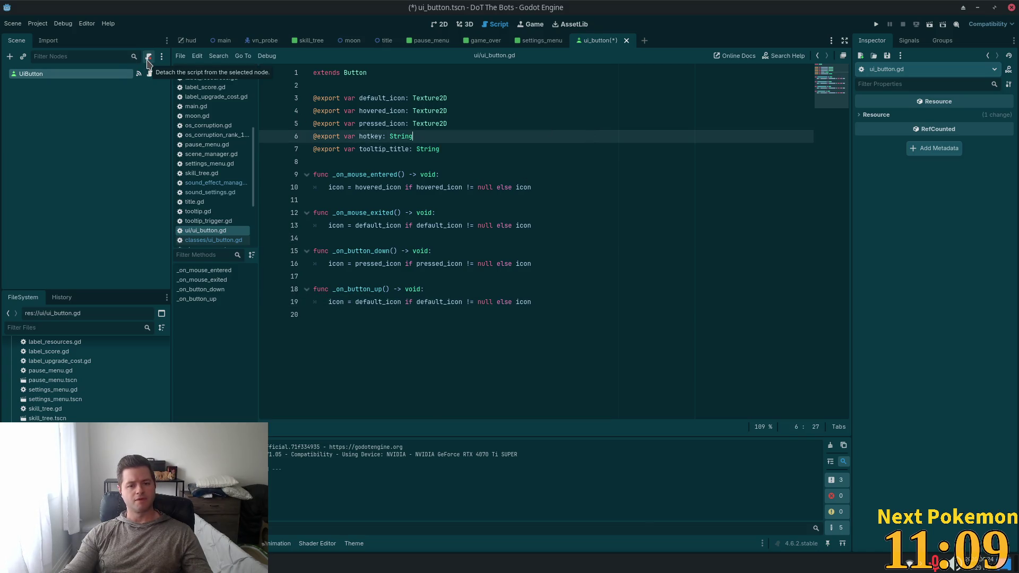
click(345, 72)
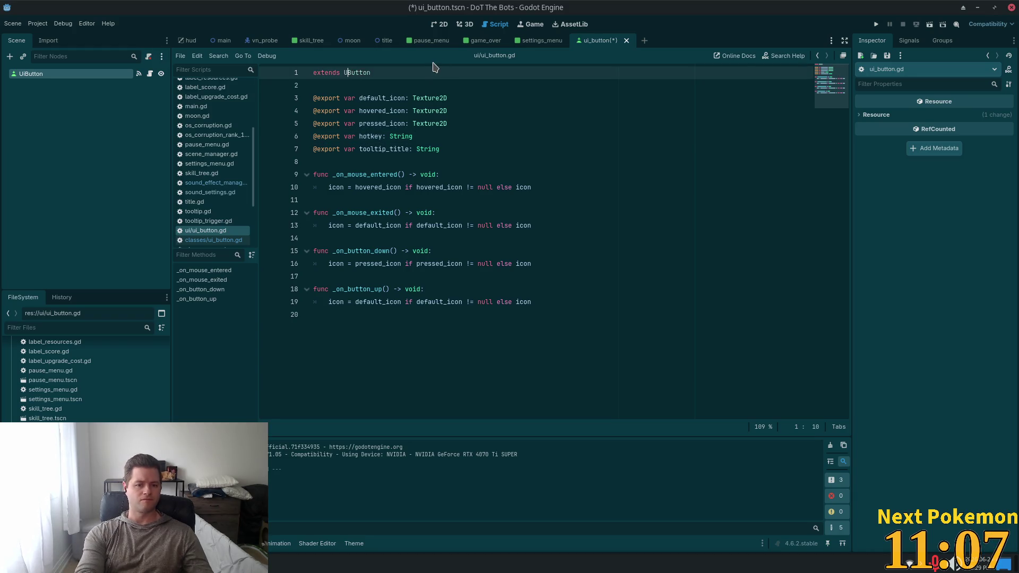
text(Ui)
click(671, 198)
key(ctrl+s)
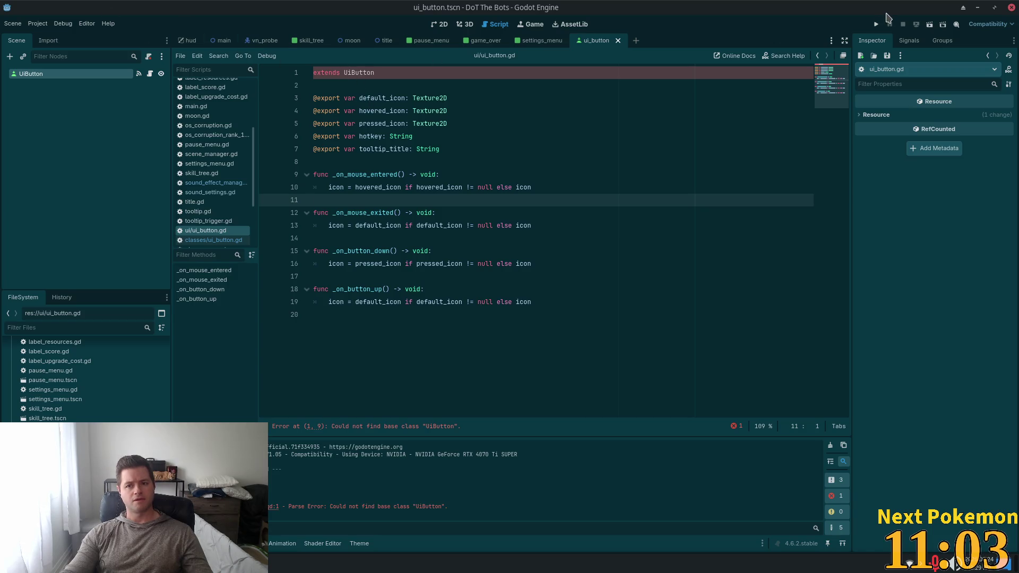
click(876, 24)
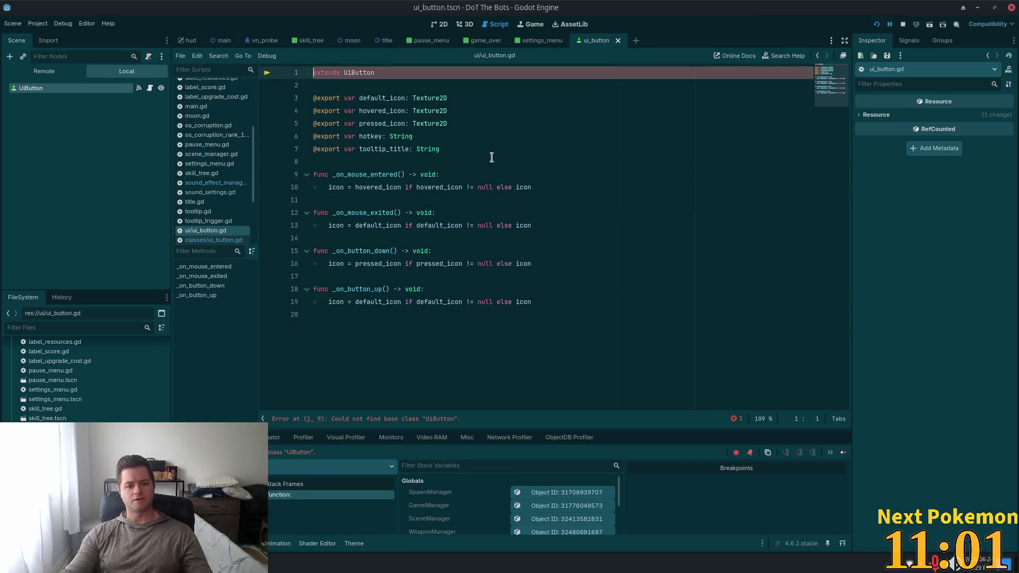
Correct the base class name to UIButton to clear the parse error
click(541, 140)
click(361, 75)
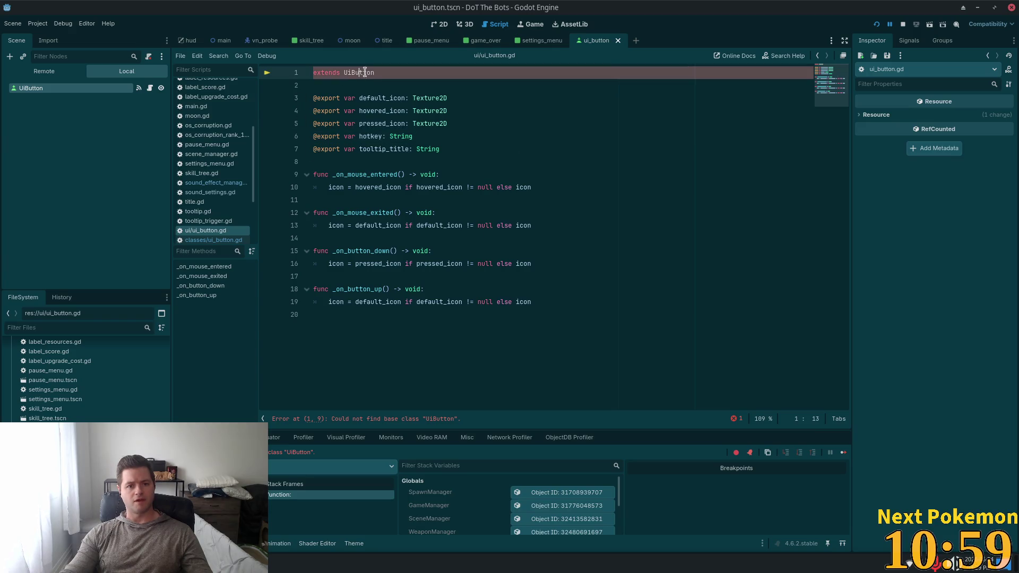
key(Delete)
text(I)
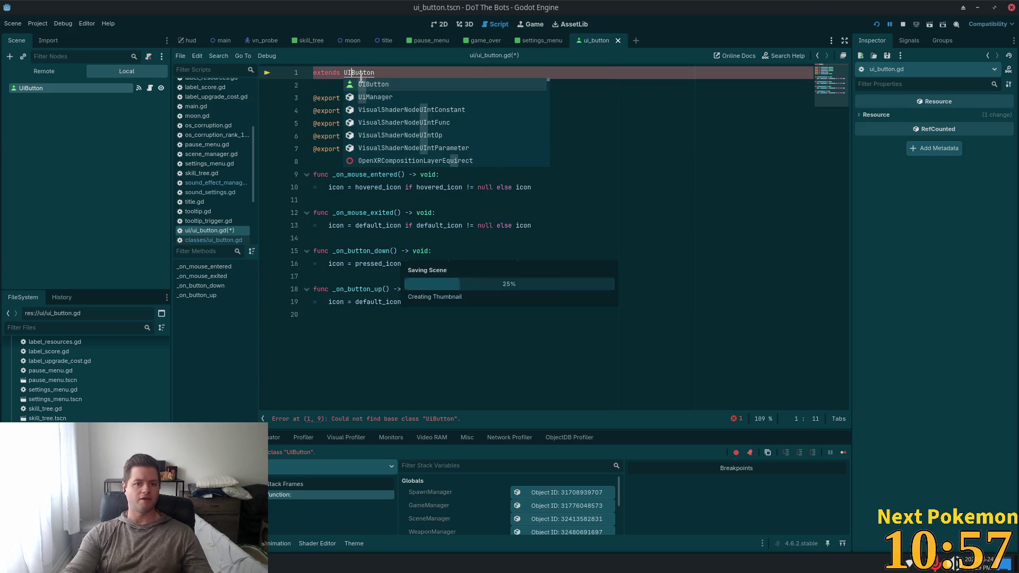
click(572, 208)
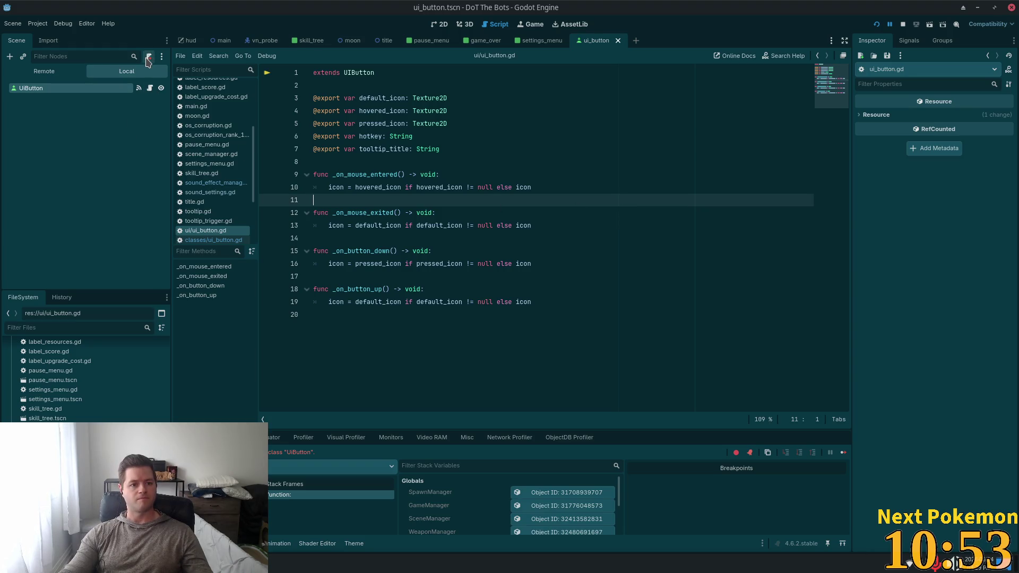
Detach UiButton's script and reattach res://ui/ui_button.gd to restore its icon properties
click(93, 88)
click(149, 57)
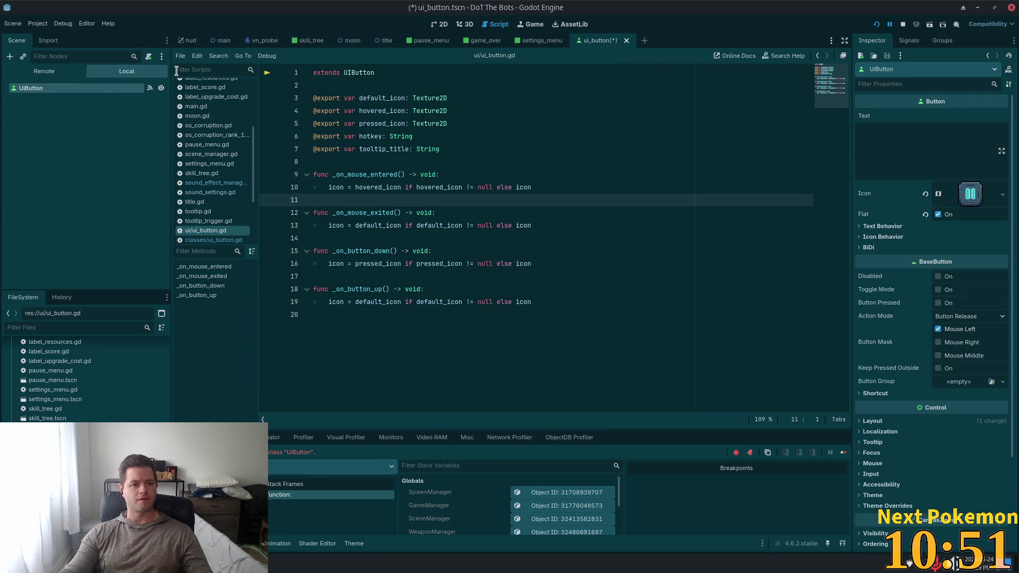
click(149, 57)
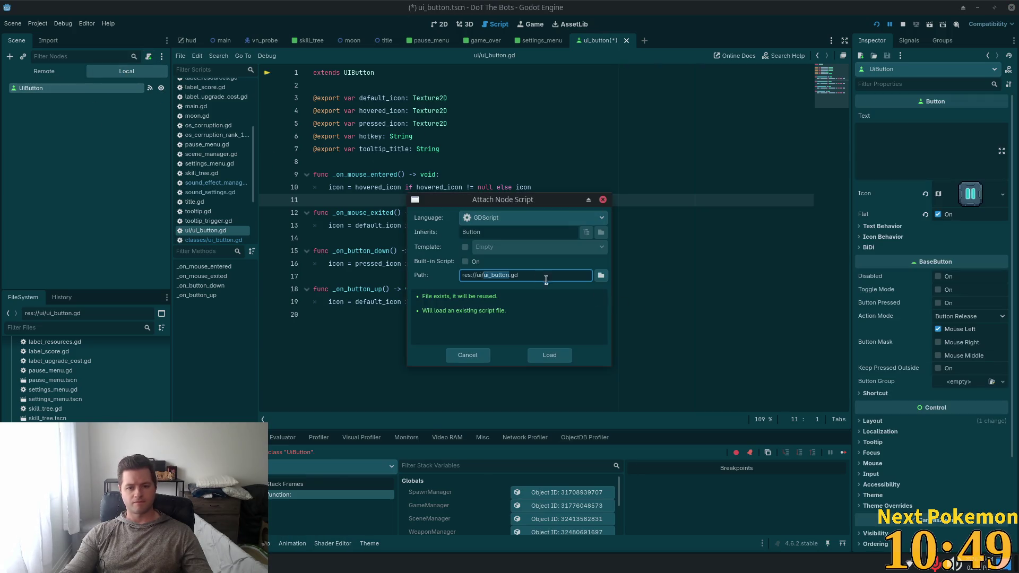
click(536, 354)
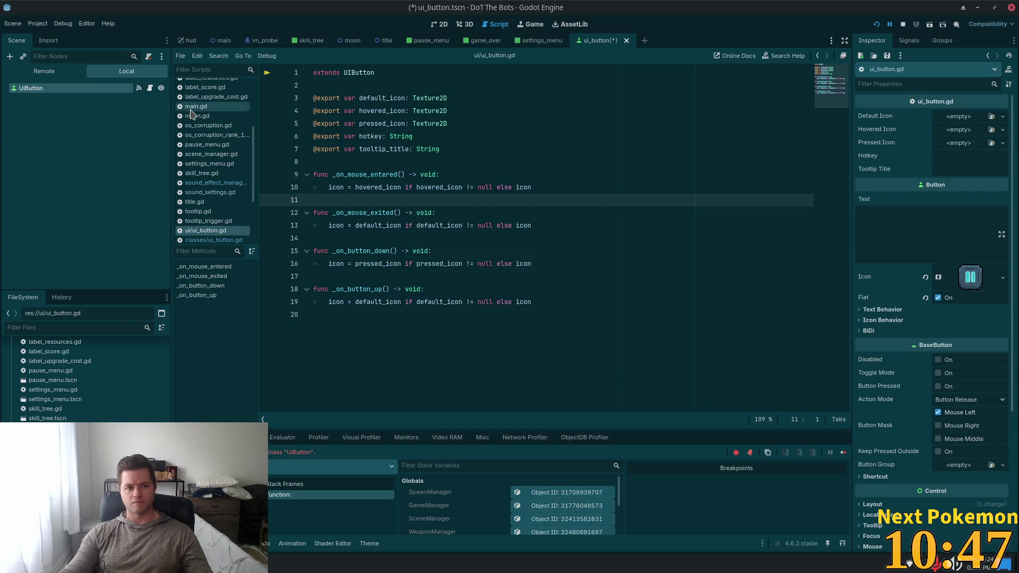
click(507, 162)
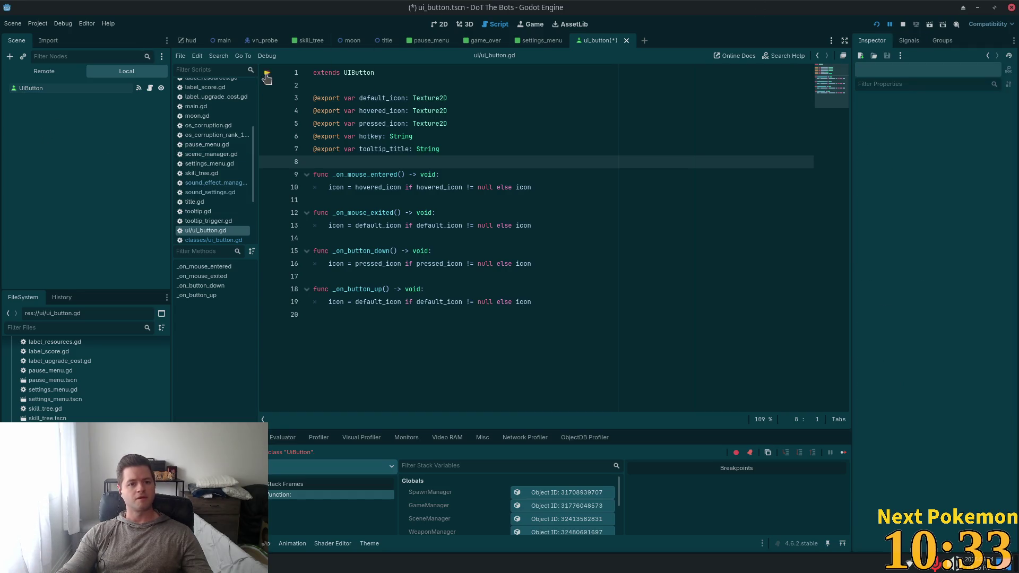
click(384, 41)
Add a new UIButton child node under the title scene's inner VBoxContainer
click(69, 195)
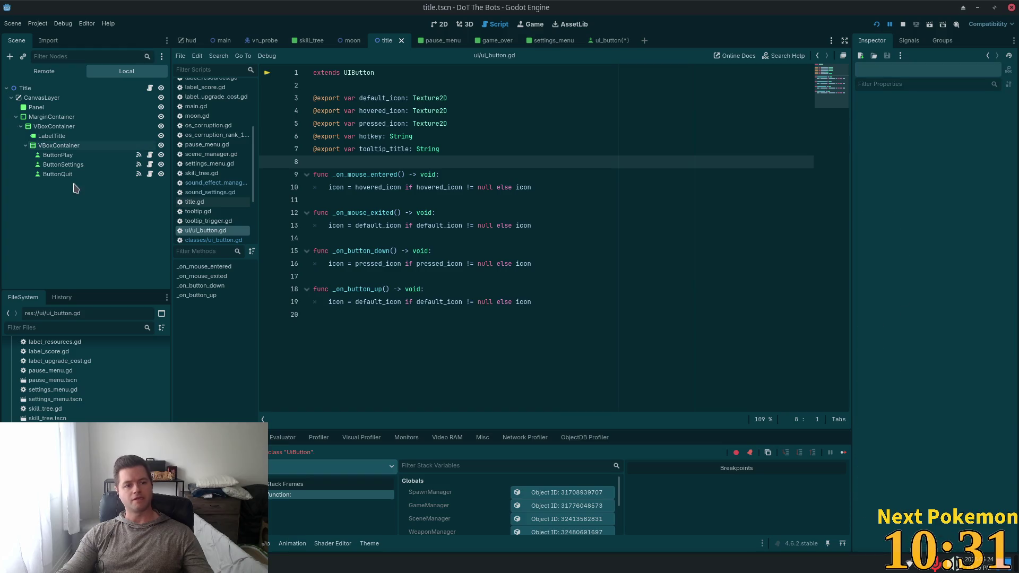
click(51, 136)
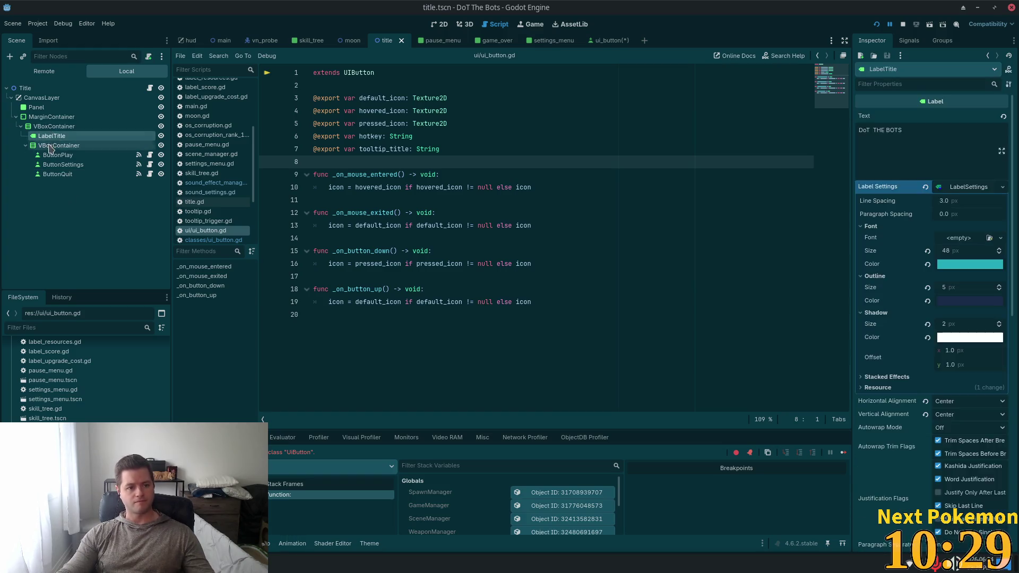
click(58, 146)
key(ctrl+a)
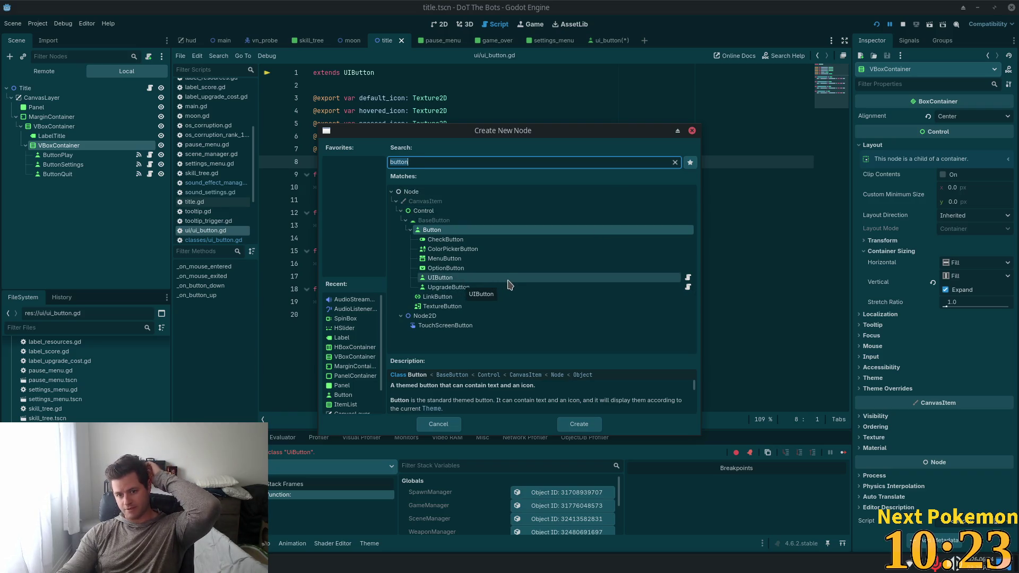
click(455, 291)
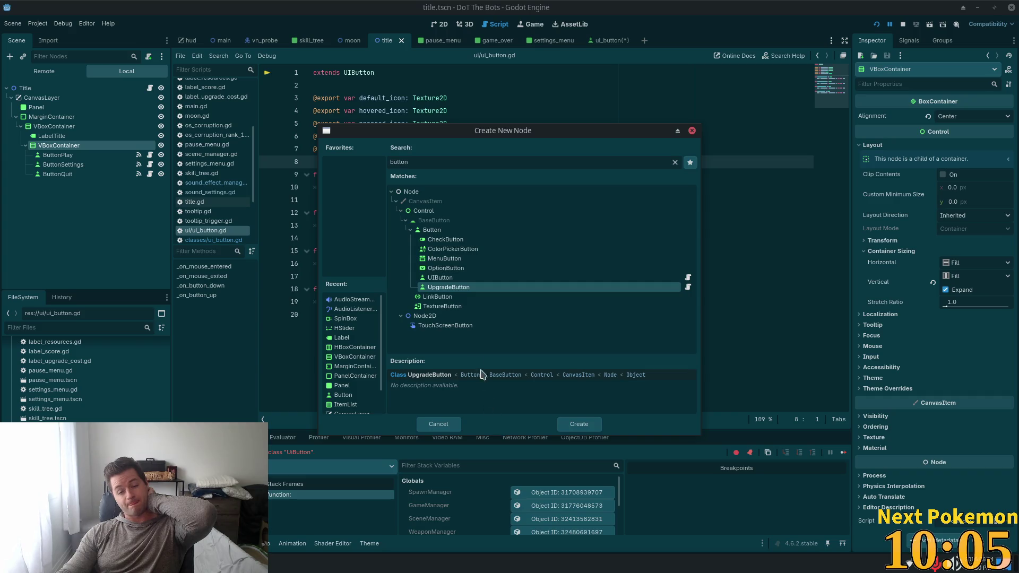
double_click(444, 278)
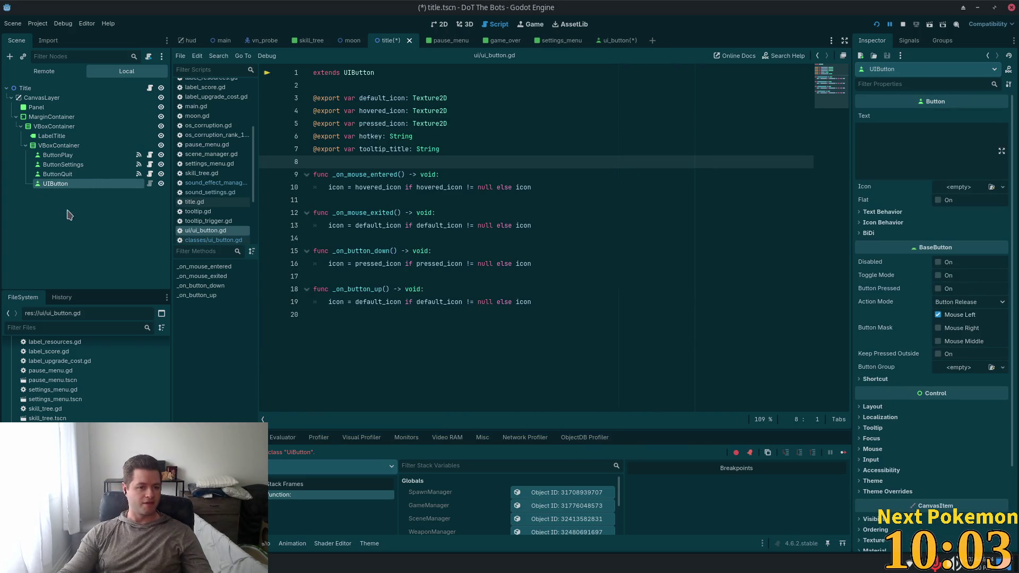
Rename the new UIButton node to UIButtonPlayer
double_click(73, 183)
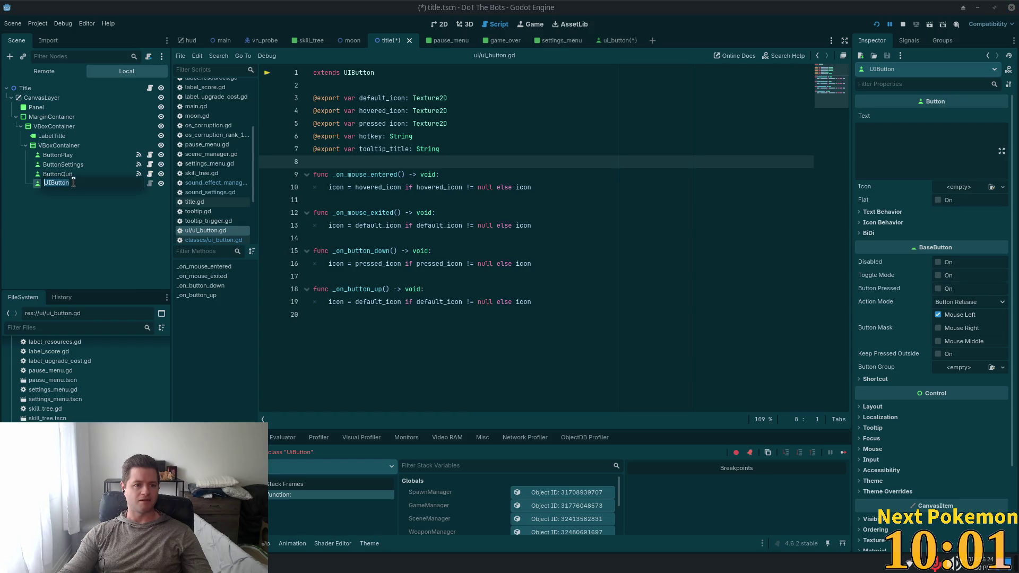
click(73, 183)
text(Pla)
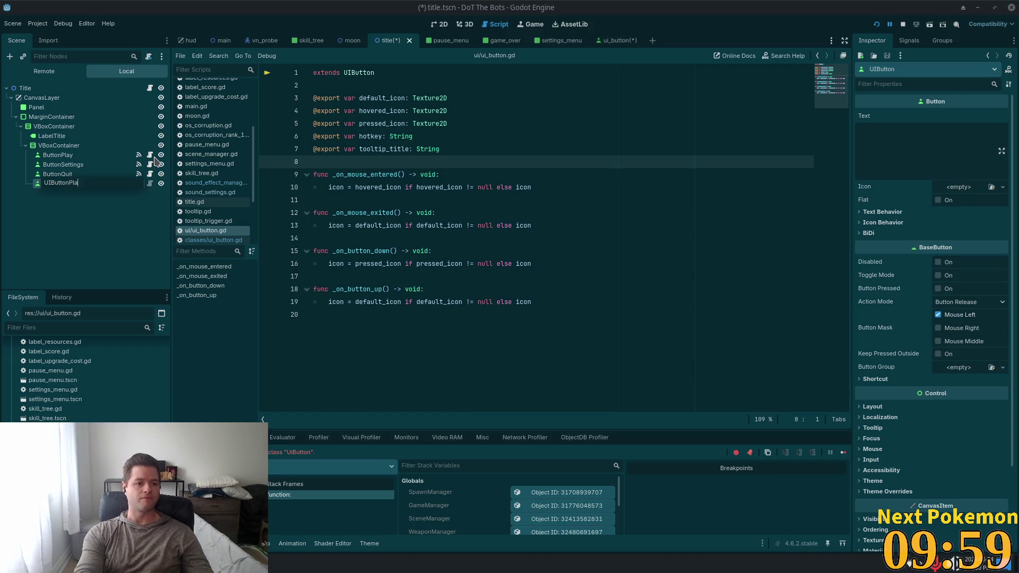
text(yer)
key(Return)
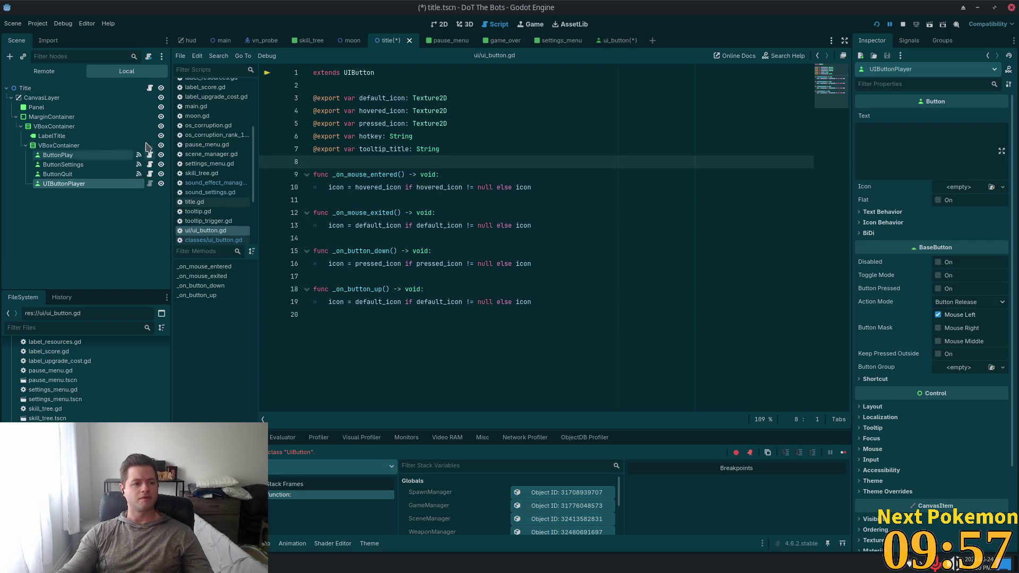
click(67, 155)
right_click(73, 157)
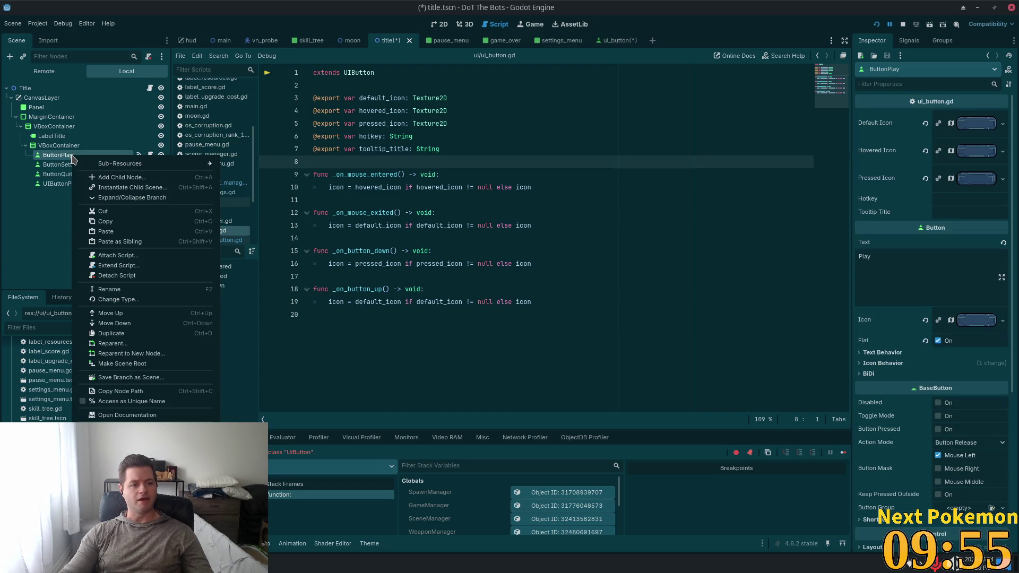
Try changing ButtonPlay's type to UIButton, then back out without changes
click(133, 299)
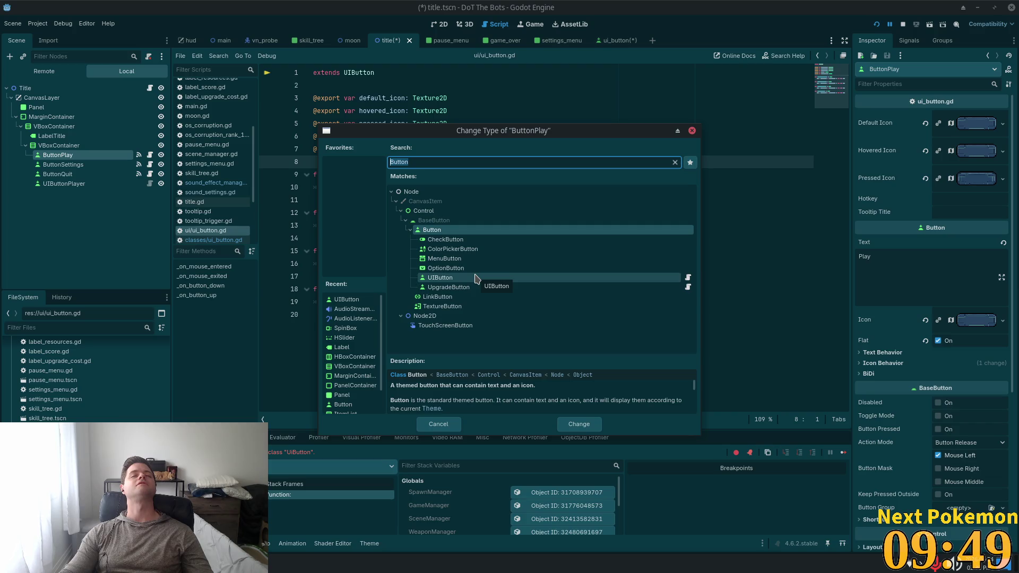
click(475, 278)
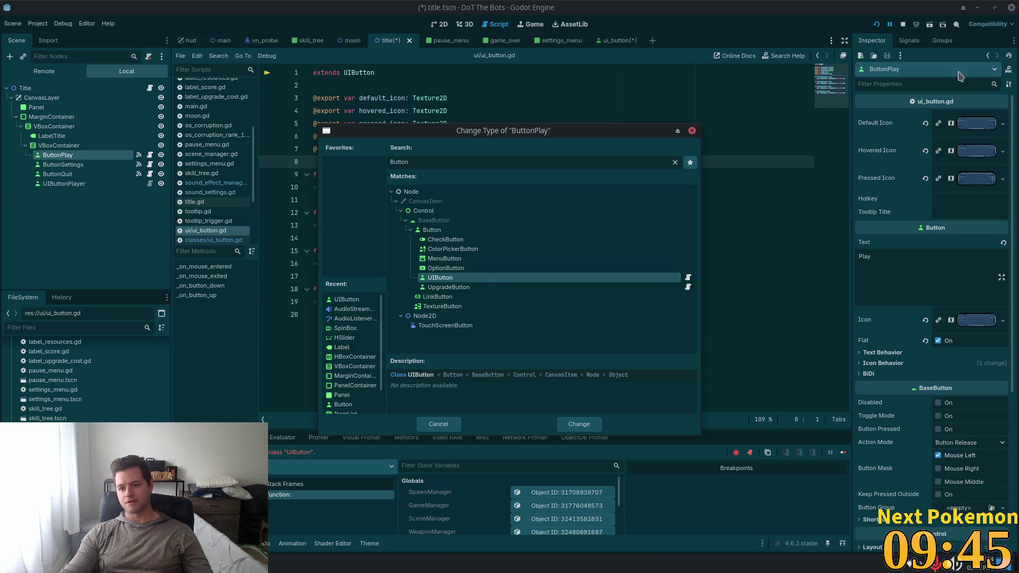
click(459, 425)
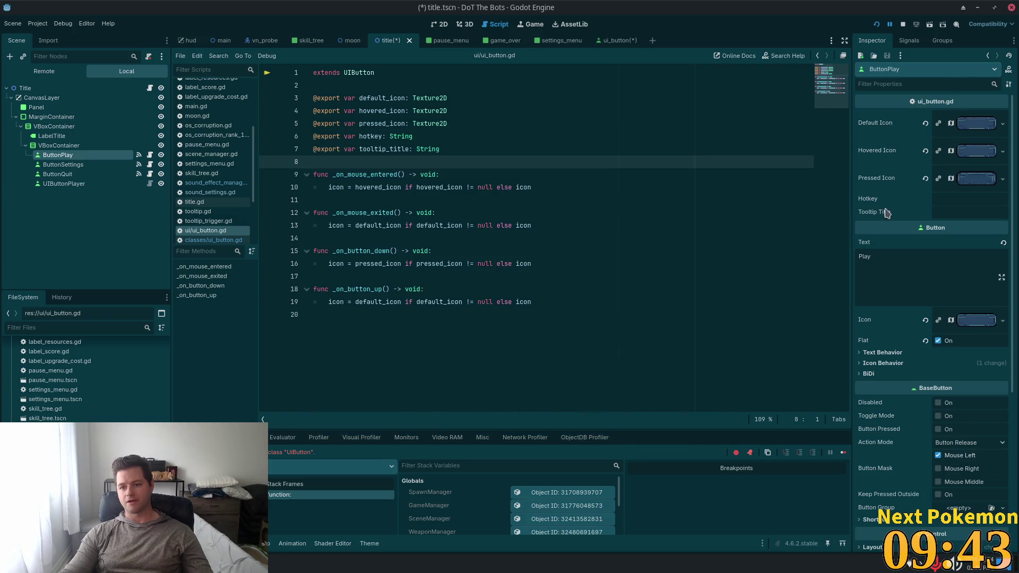
right_click(979, 122)
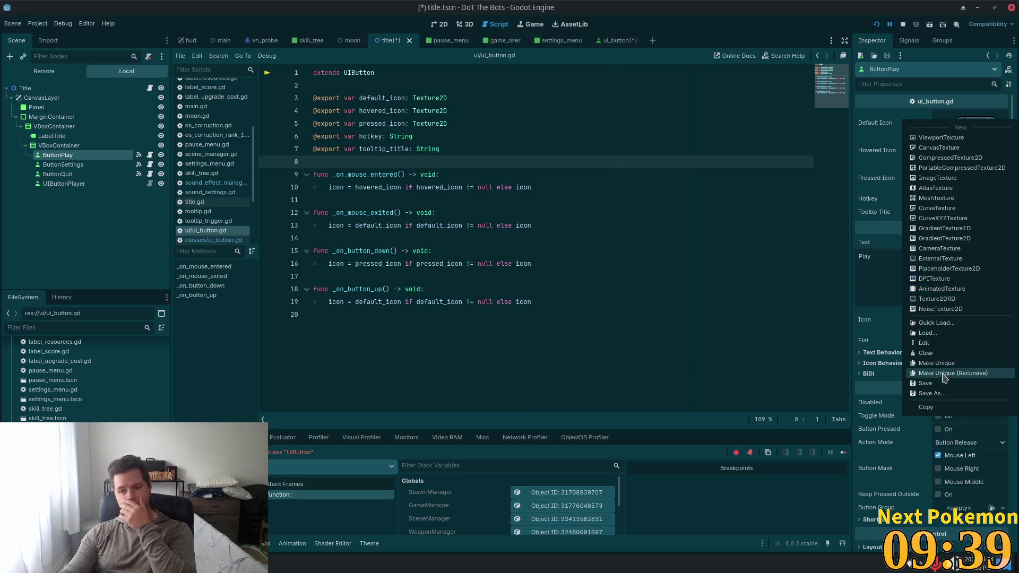
click(946, 409)
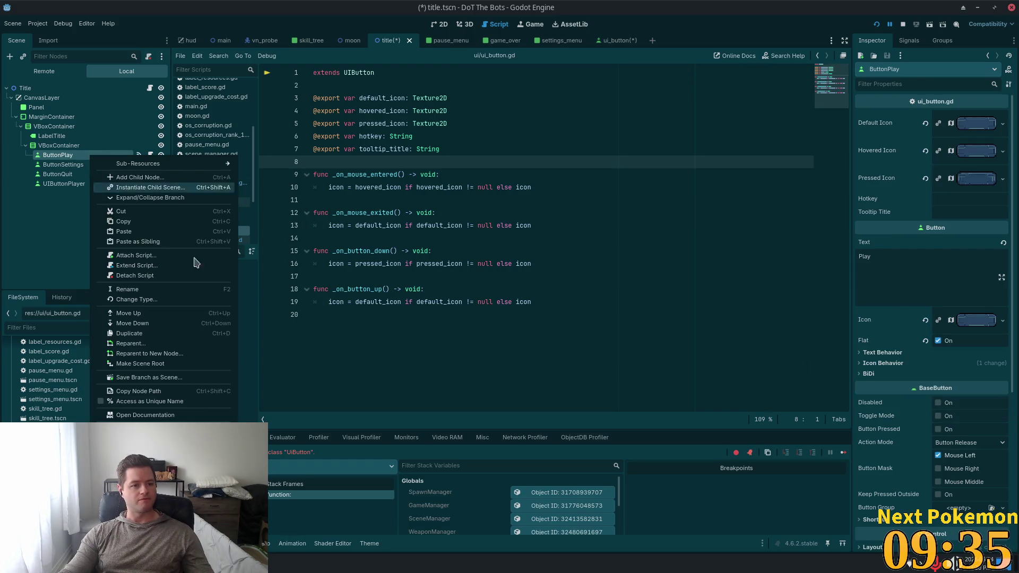
right_click(90, 155)
key(Escape)
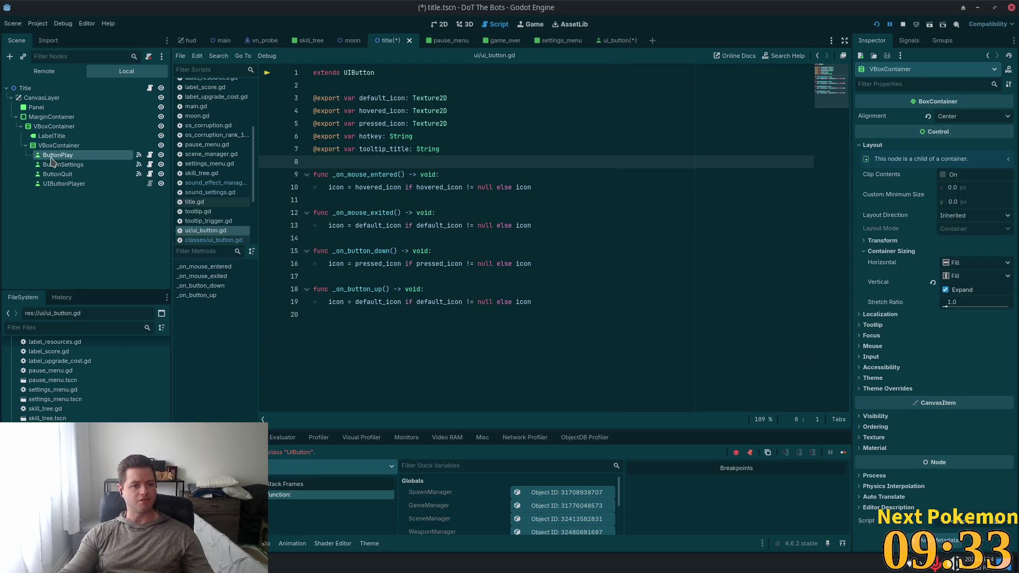
Change ButtonPlay, ButtonSettings and ButtonQuit together to the UIButton type
ctrl+click(57, 174)
ctrl+click(56, 163)
right_click(55, 162)
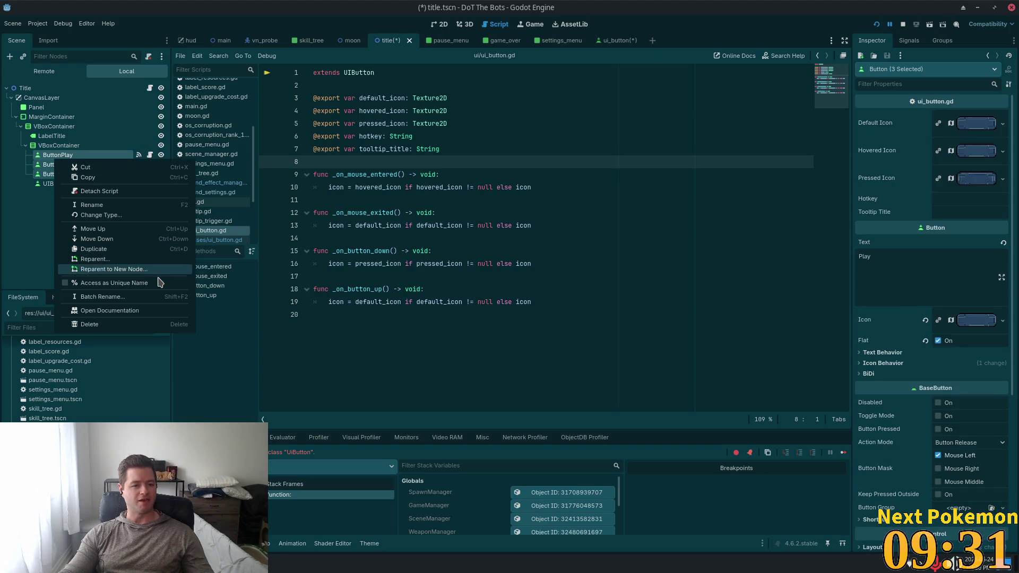
click(151, 215)
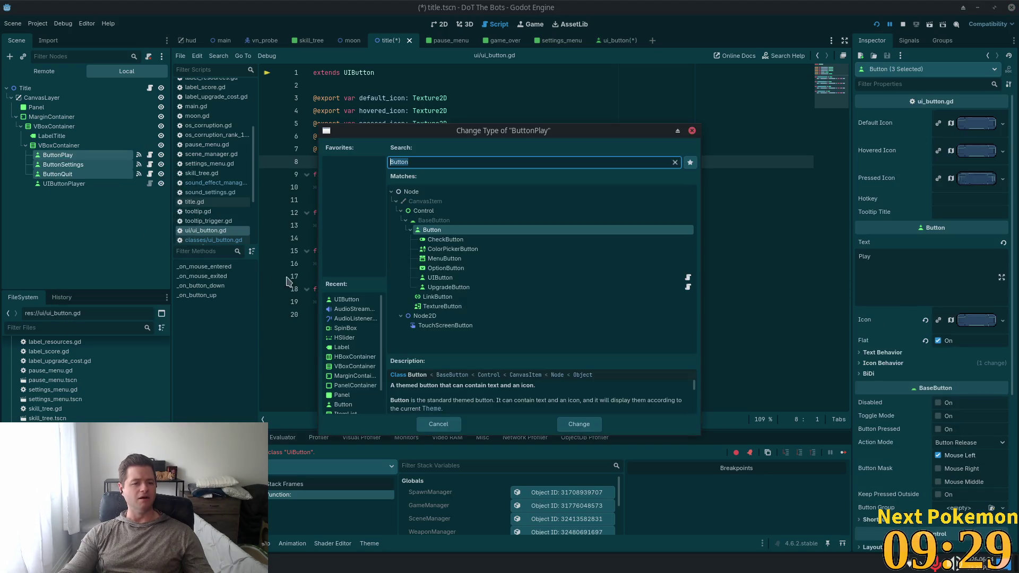
double_click(469, 279)
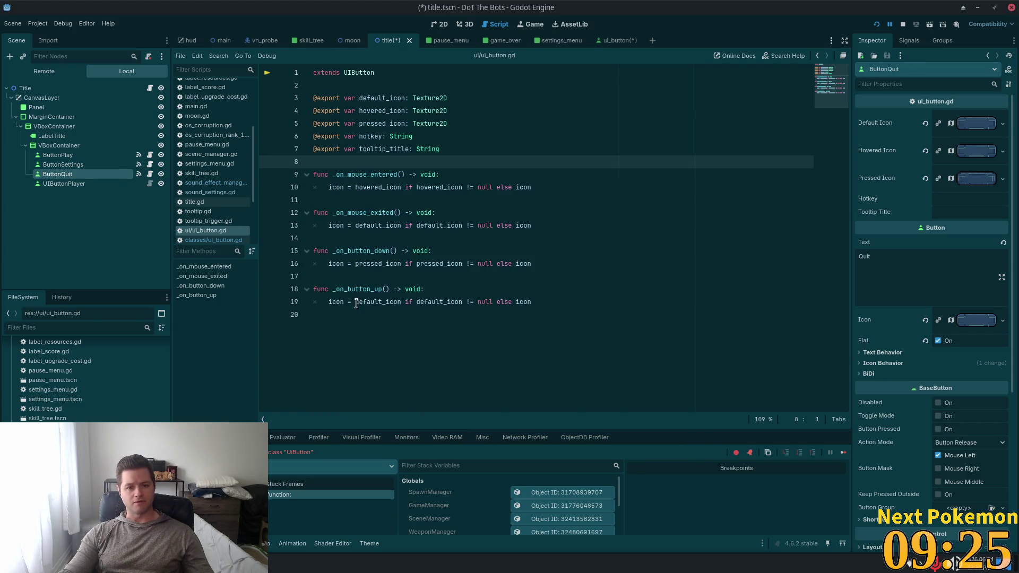
Delete the UIButtonPlayer node and save title.tscn
click(75, 183)
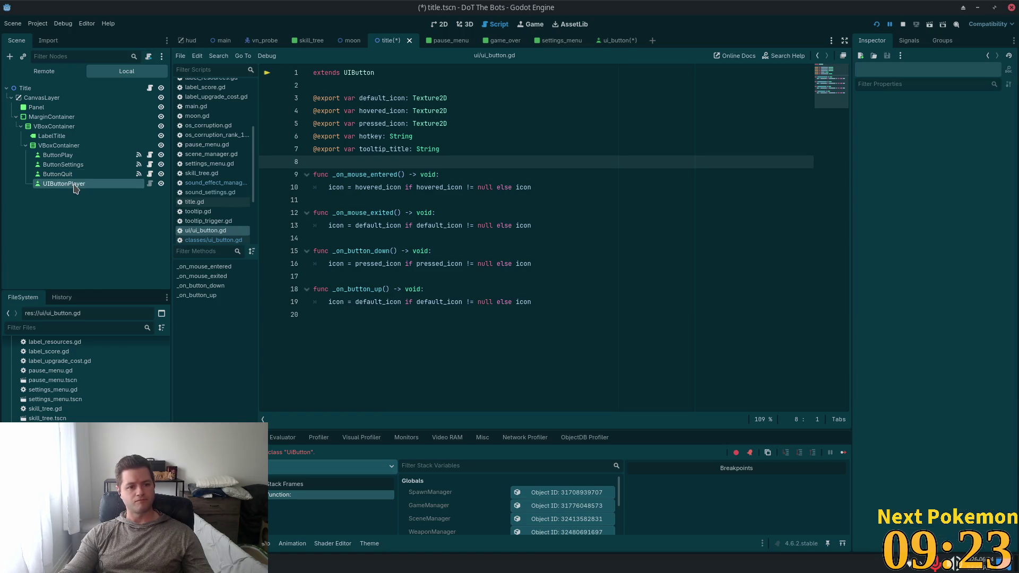
key(Delete)
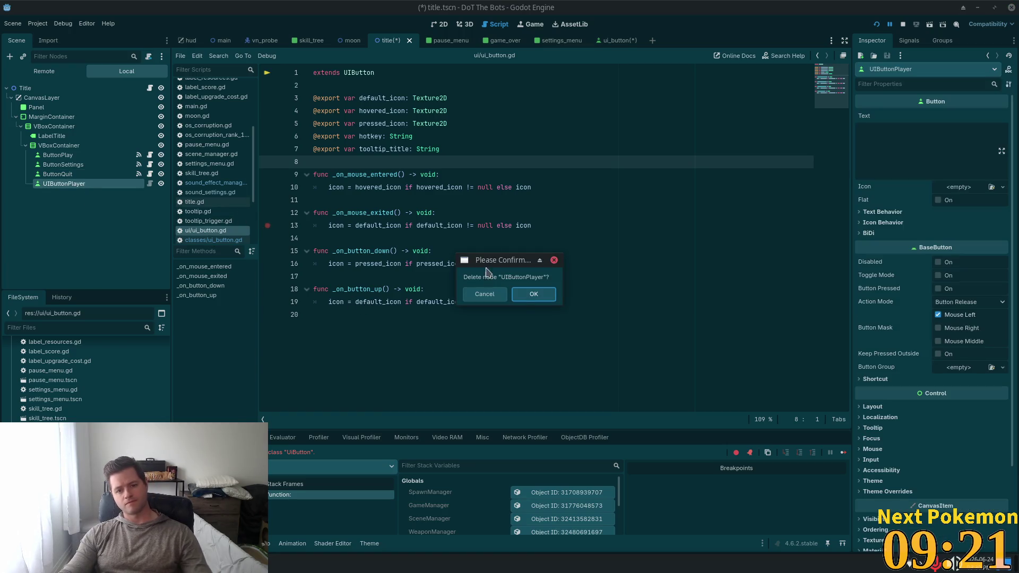
click(531, 291)
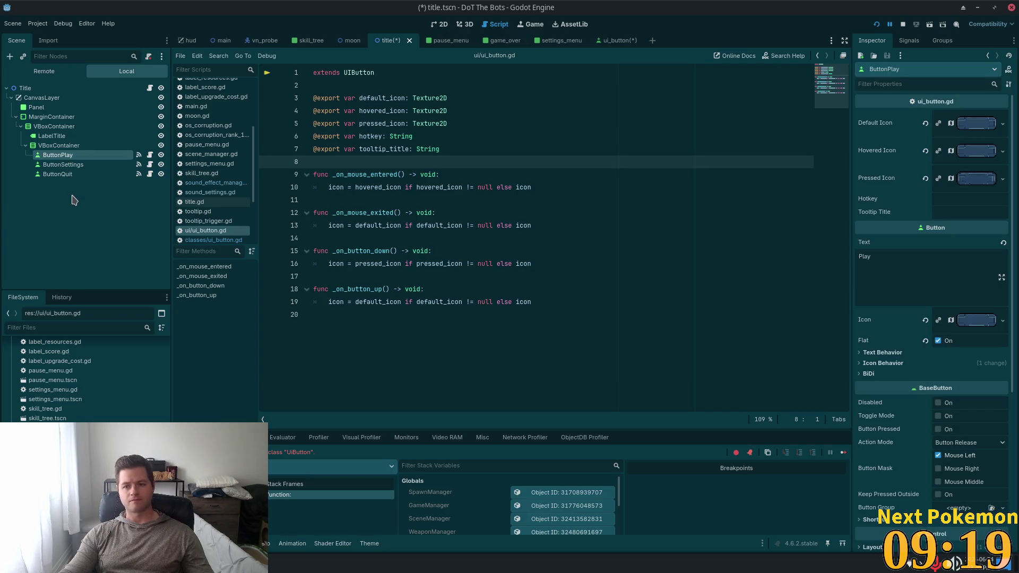
key(ctrl+s)
Inspect the ButtonSettings and ButtonPlay nodes
click(57, 174)
key(Up)
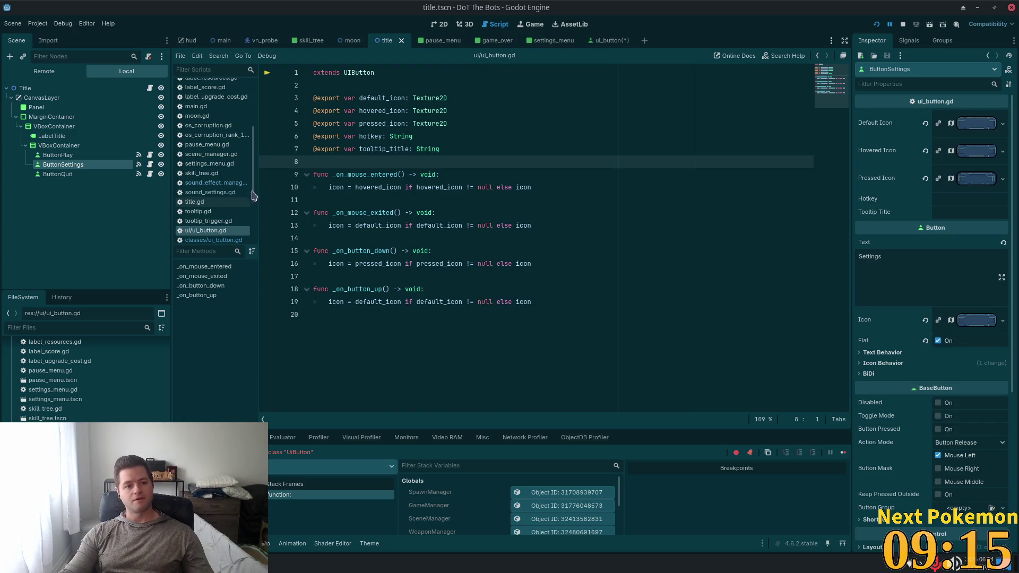
click(130, 156)
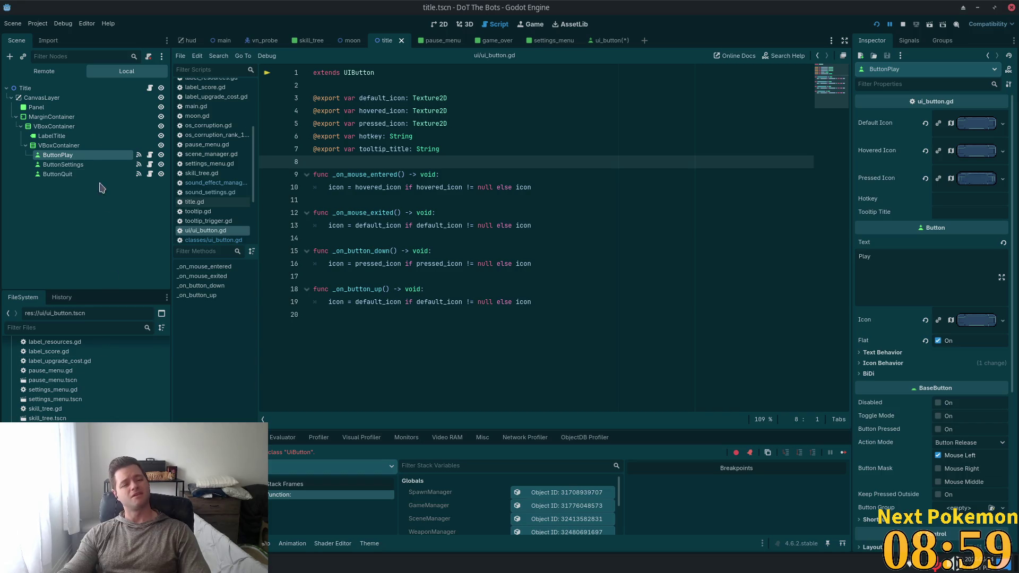
right_click(70, 154)
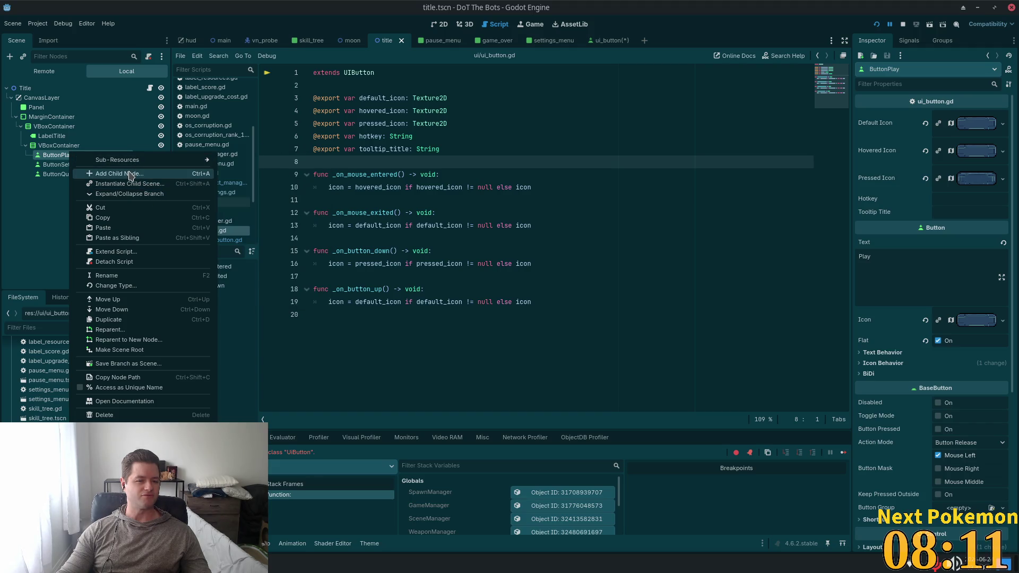
mouse_move(129, 164)
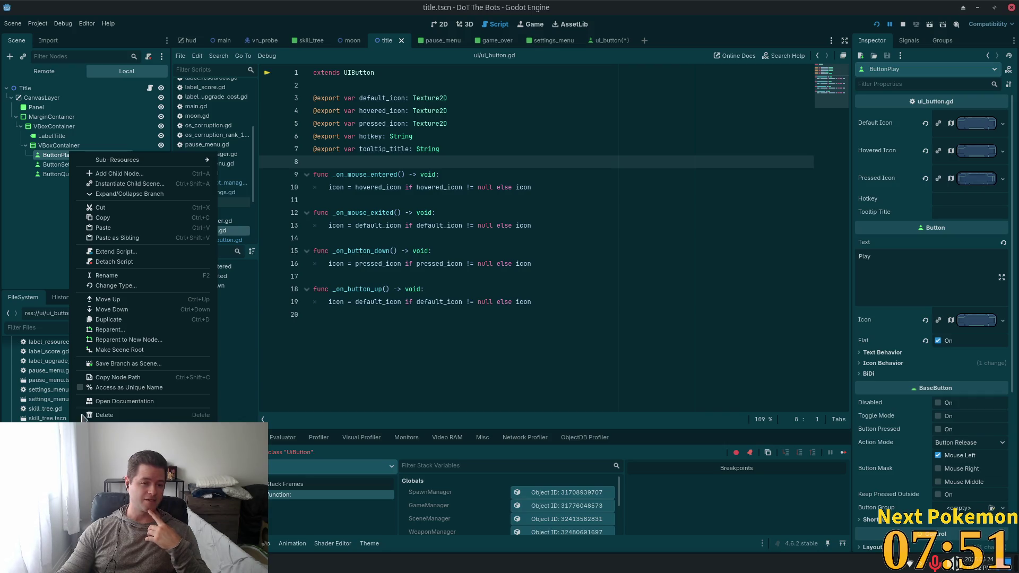
click(591, 278)
click(591, 278)
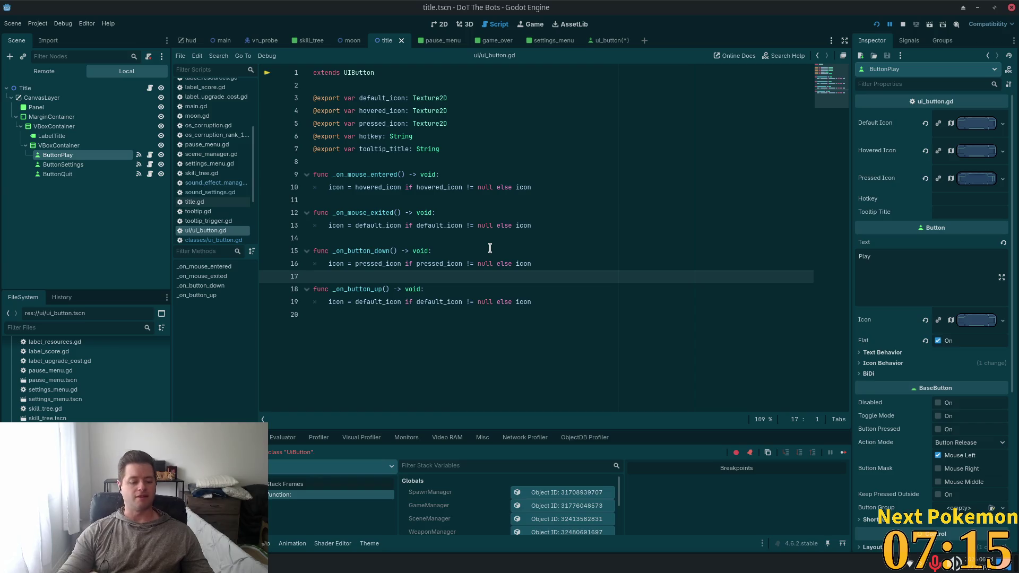
Switch from Godot to the Cursor editor window showing sound_effect_manager.gd
key(alt+Tab)
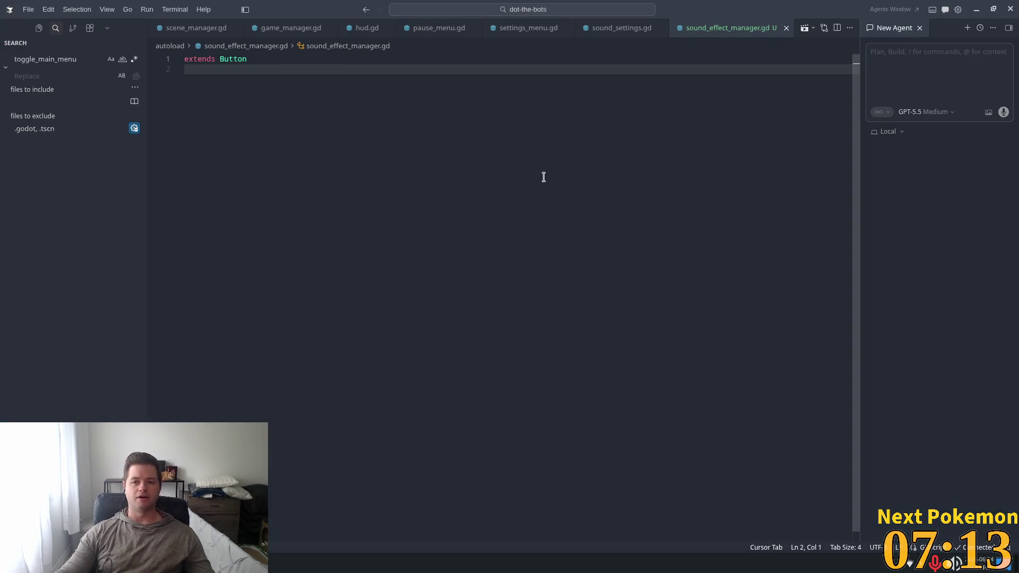
Close sound_effect_manager.gd and open classes/ui_button.gd through quick file search
click(786, 28)
key(ctrl+p)
text(ui)
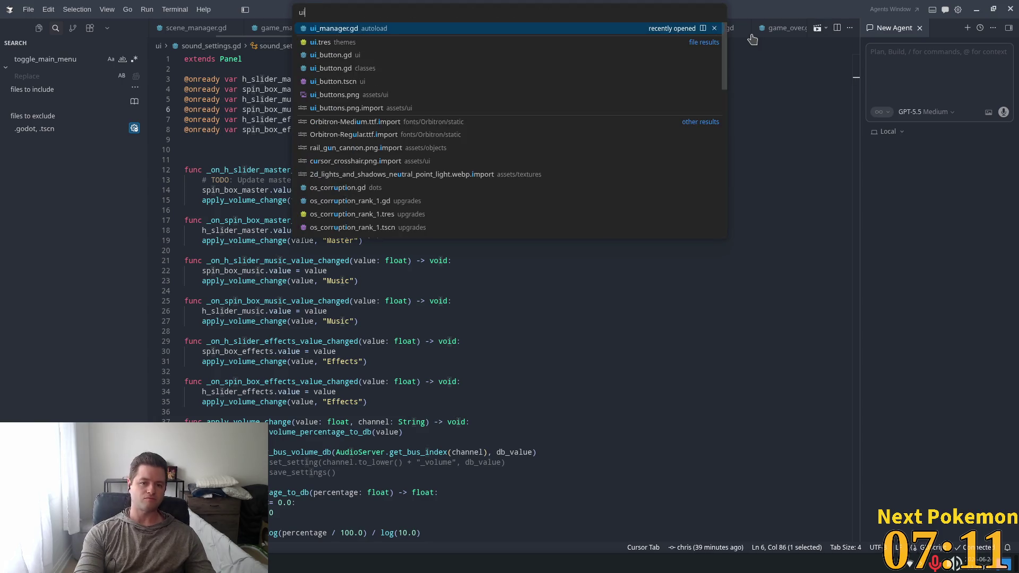
text(_but)
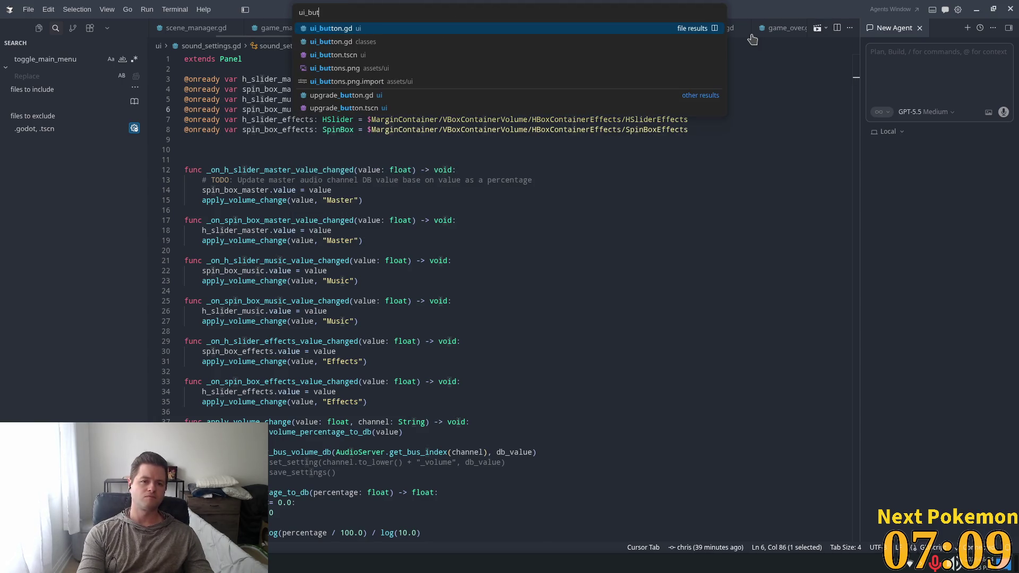
text(ton)
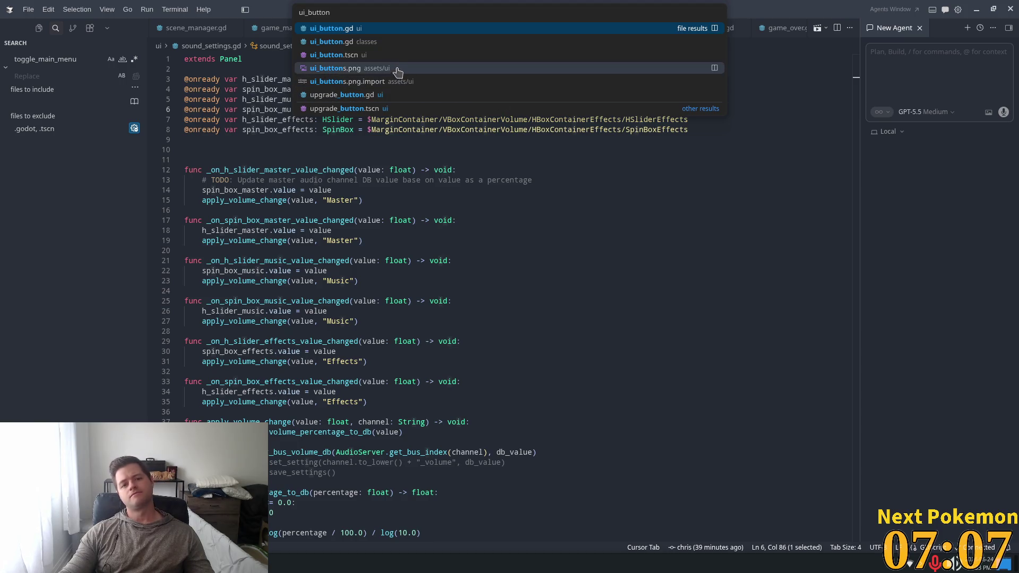
click(354, 43)
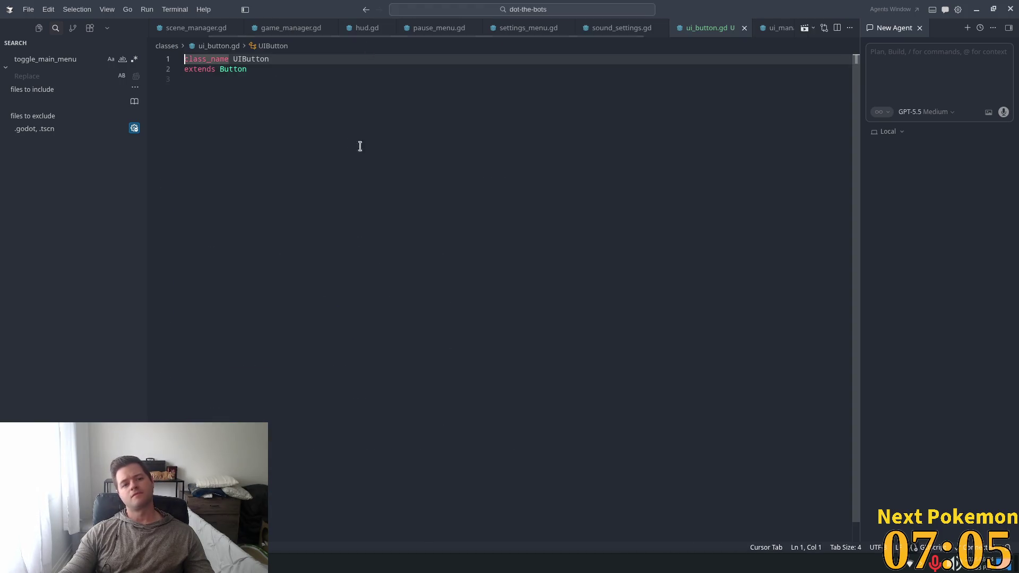
click(369, 148)
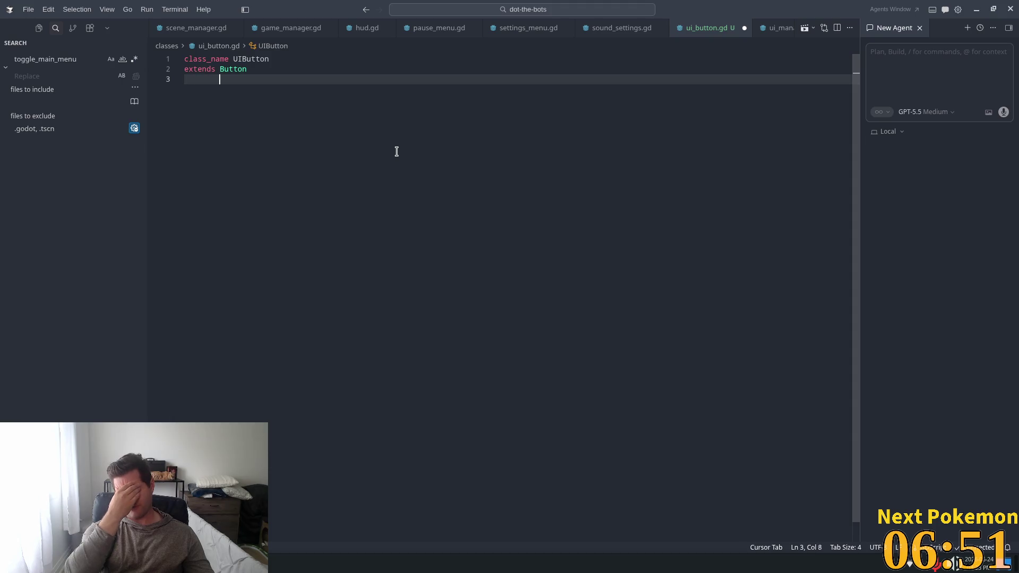
key(ctrl+z)
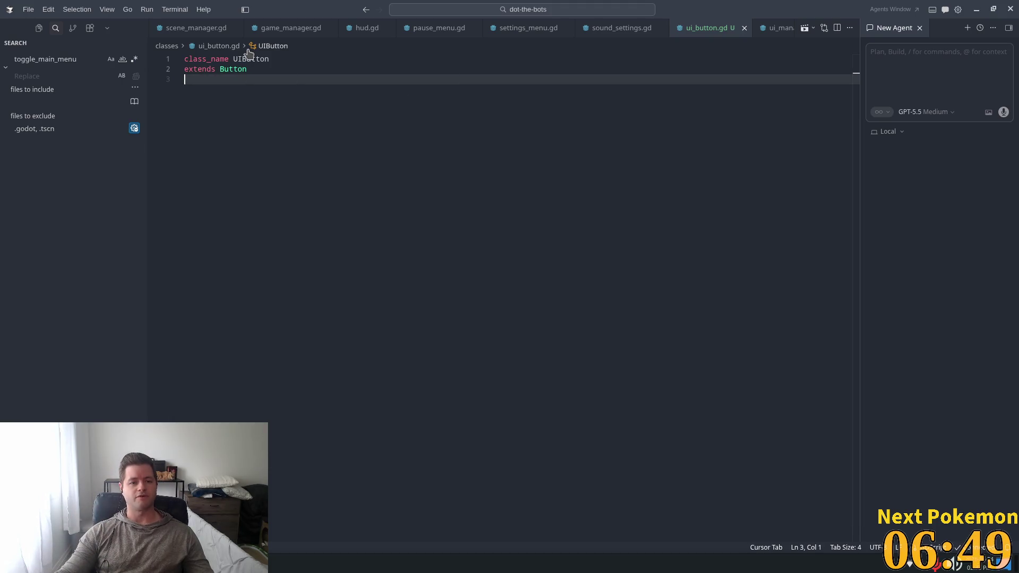
Look up UIButton references and show the class file in a second, side-by-side pane
click(251, 59)
key(shift+F12)
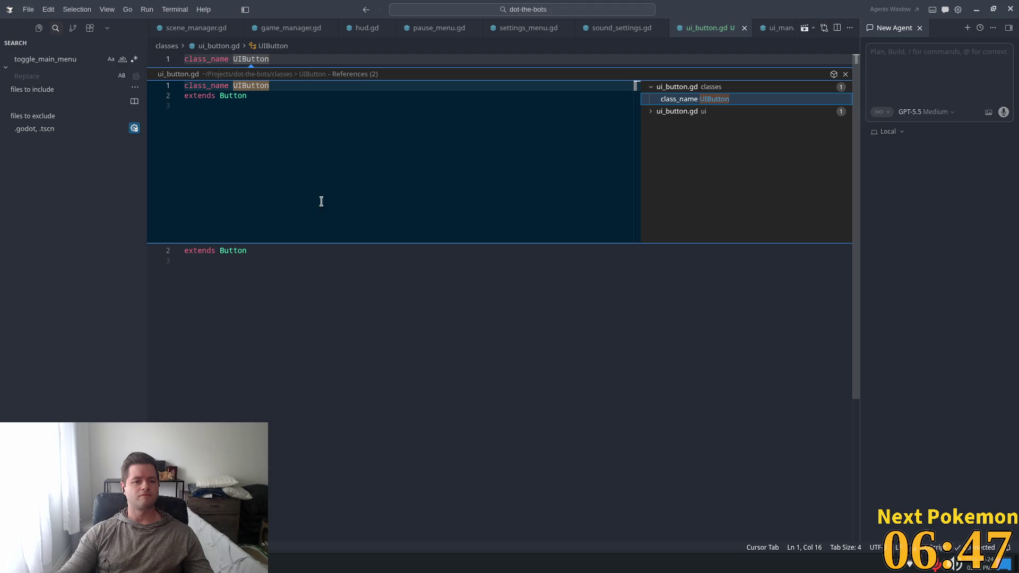
key(ctrl+Return)
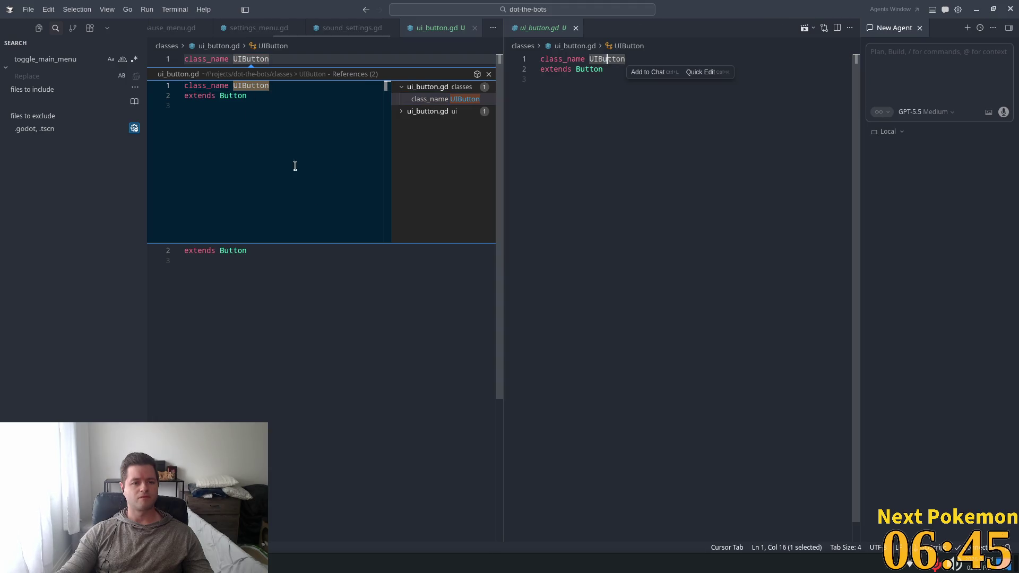
click(293, 272)
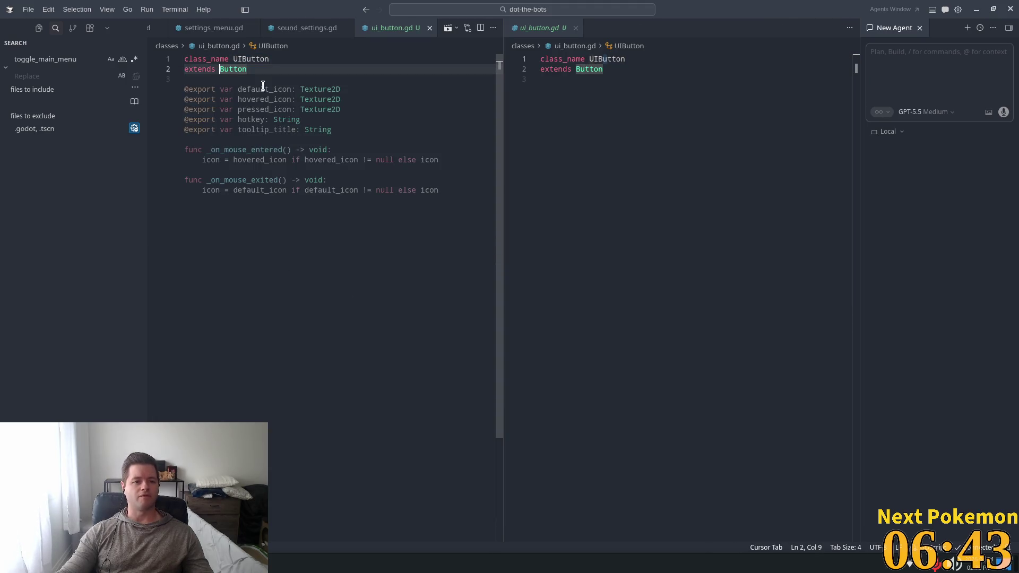
click(352, 320)
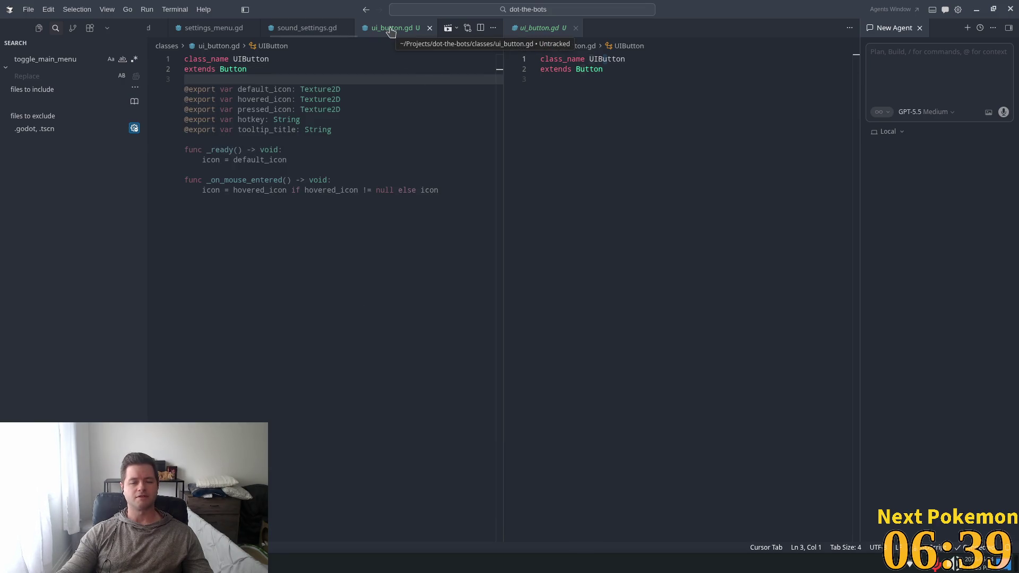
click(652, 348)
key(alt+Tab)
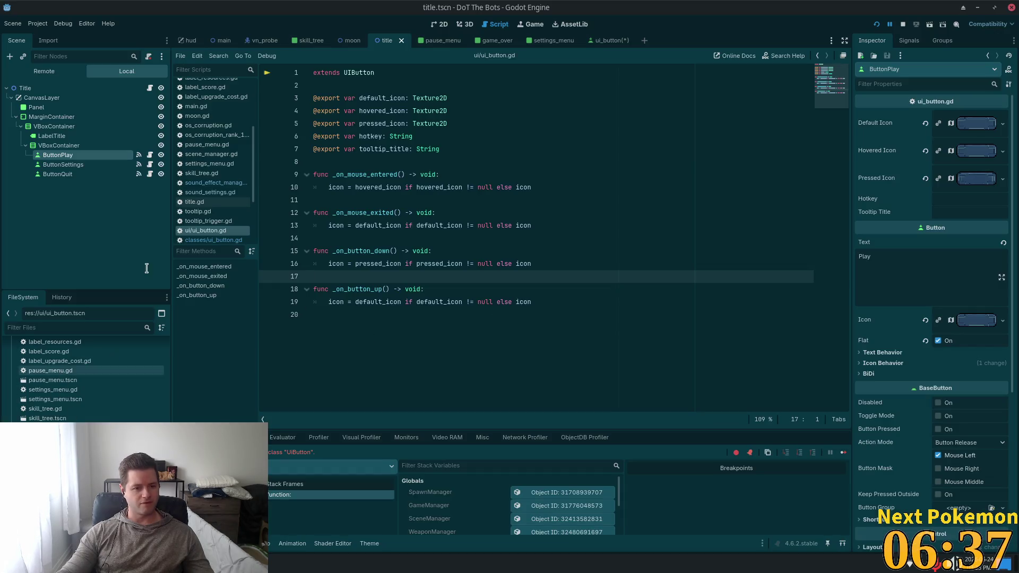
In classes/ui_button.gd, add an empty line below line 3
scroll(212, 159, down, 3)
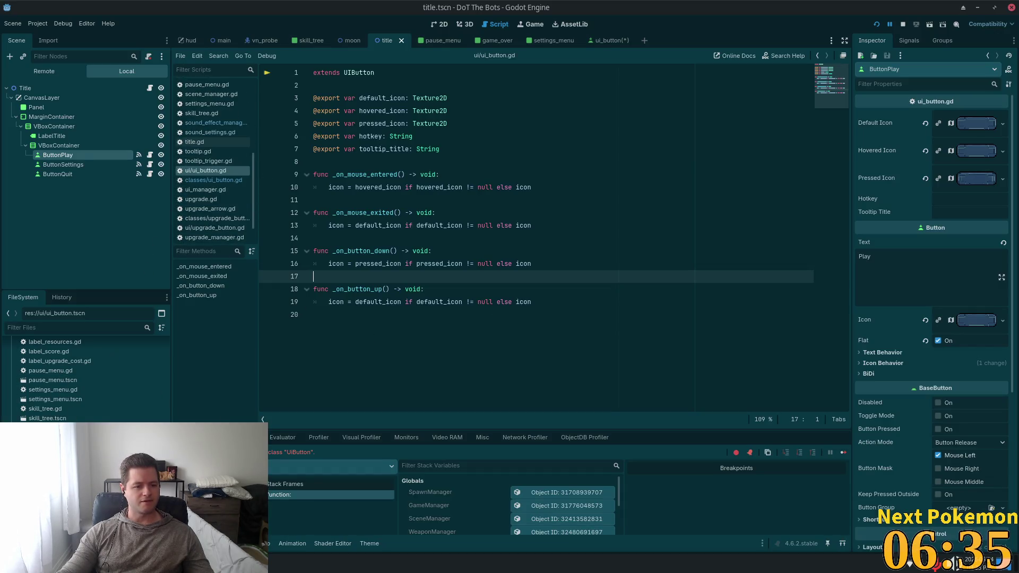
scroll(85, 379, up, 10)
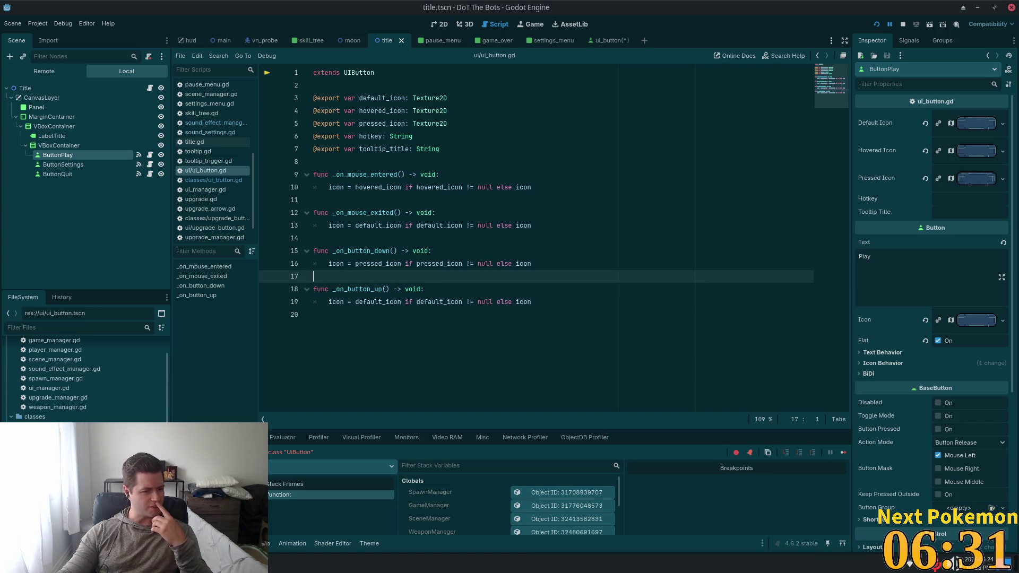
click(213, 180)
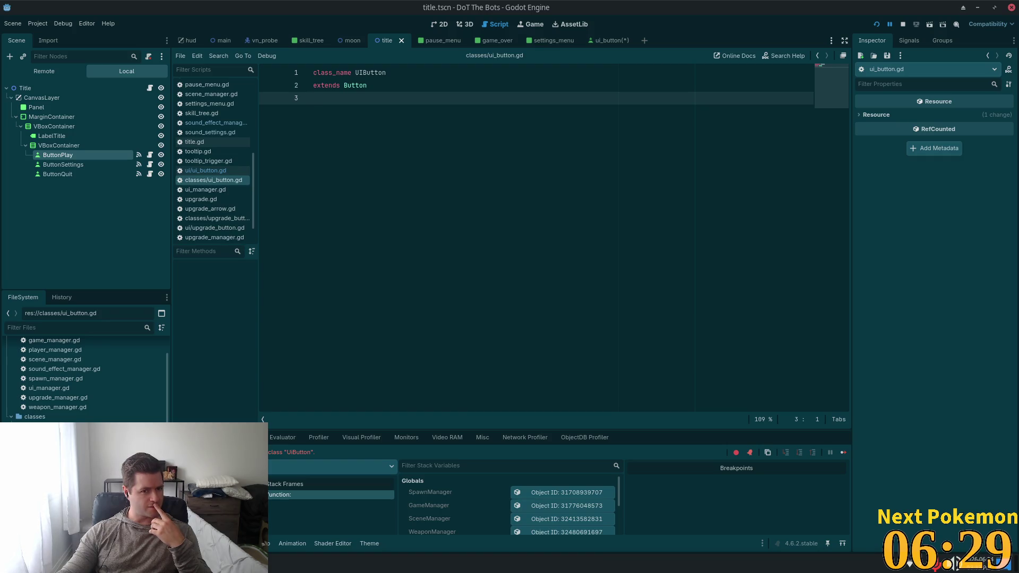
key(Return)
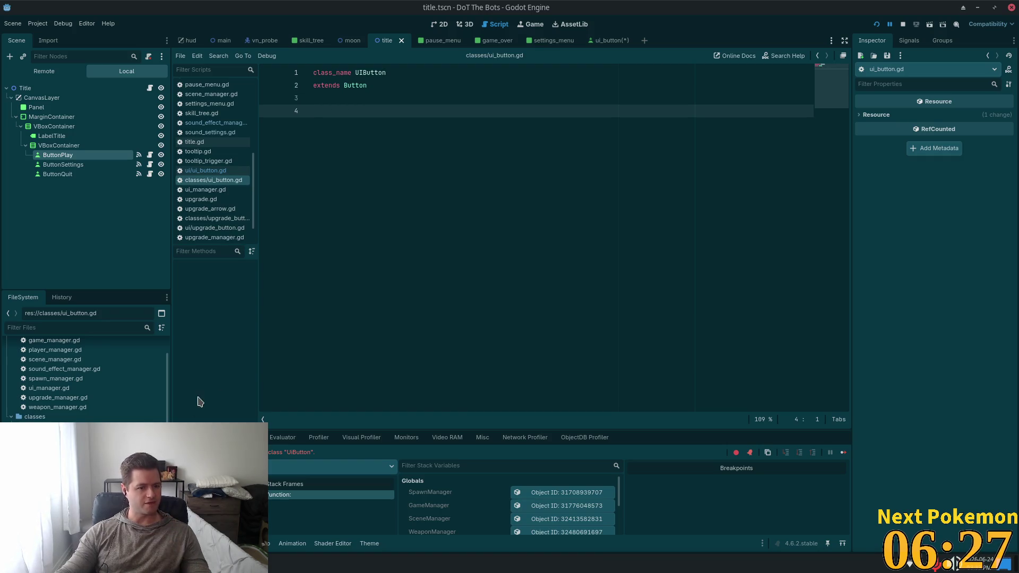
scroll(80, 403, down, 5)
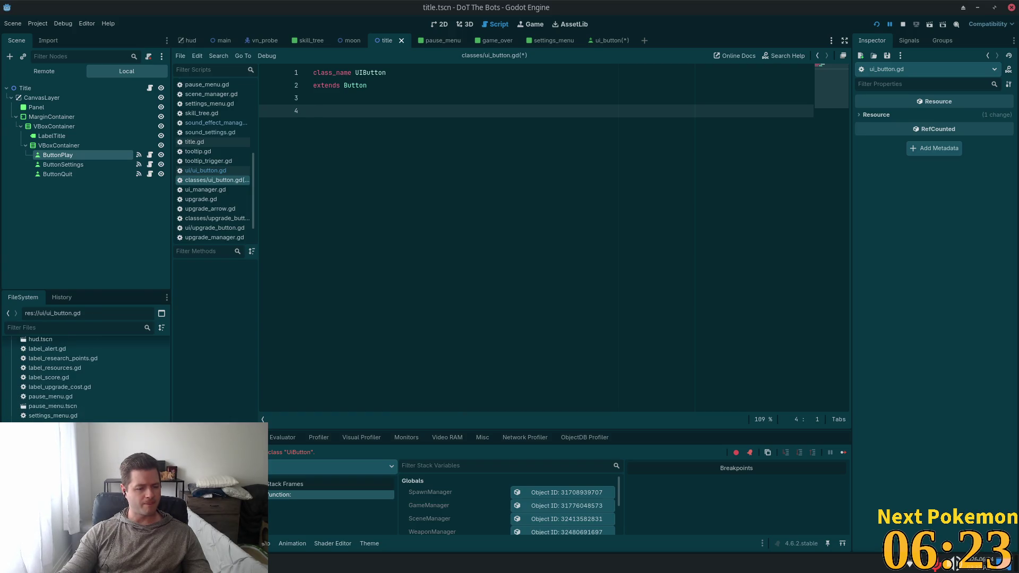
Cut the icon exports and handler functions (lines 3–19) from ui/ui_button.gd and save it
click(206, 171)
click(587, 387)
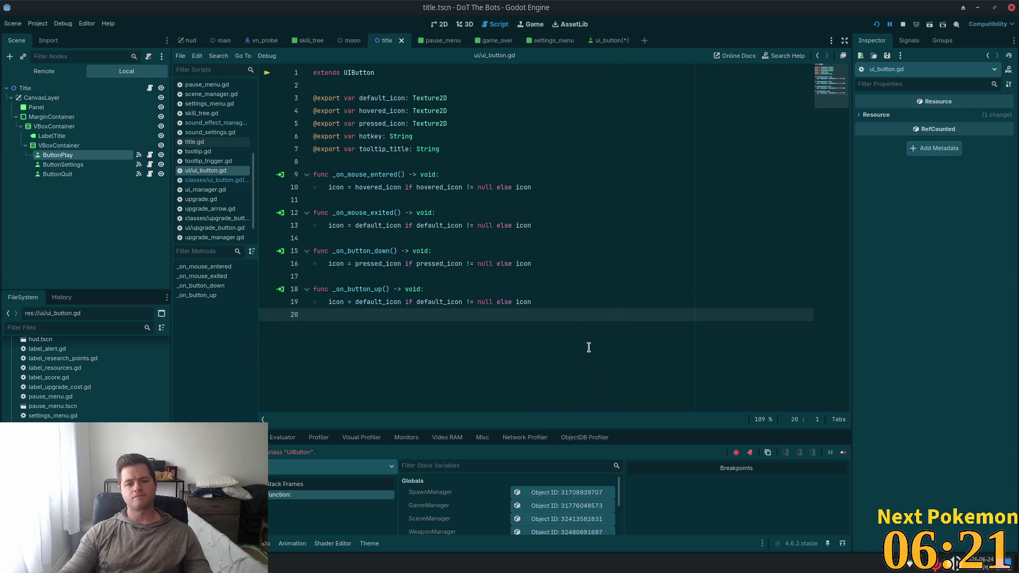
drag(591, 349, 181, 40)
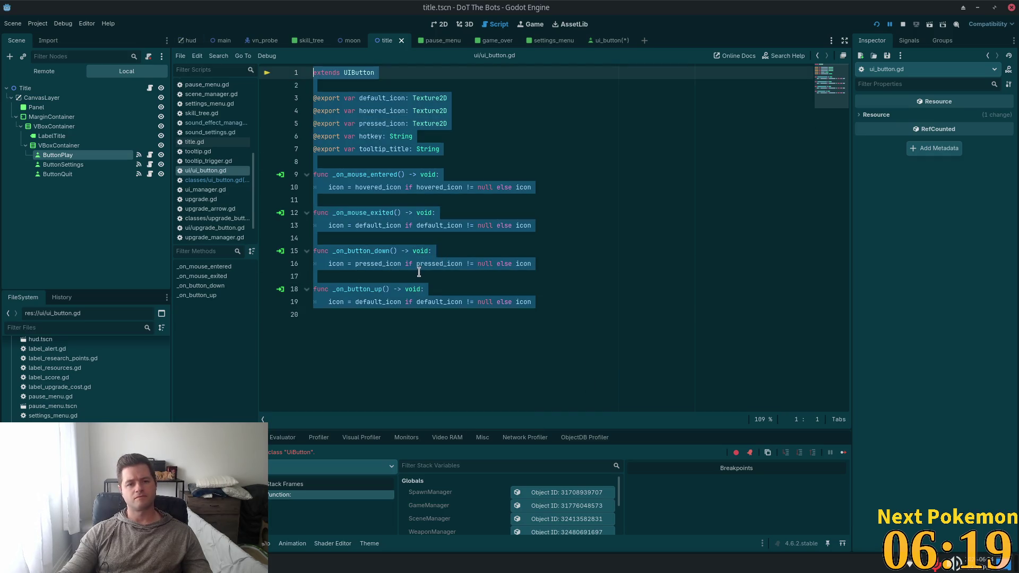
click(601, 251)
drag(580, 302, 282, 103)
key(ctrl+c)
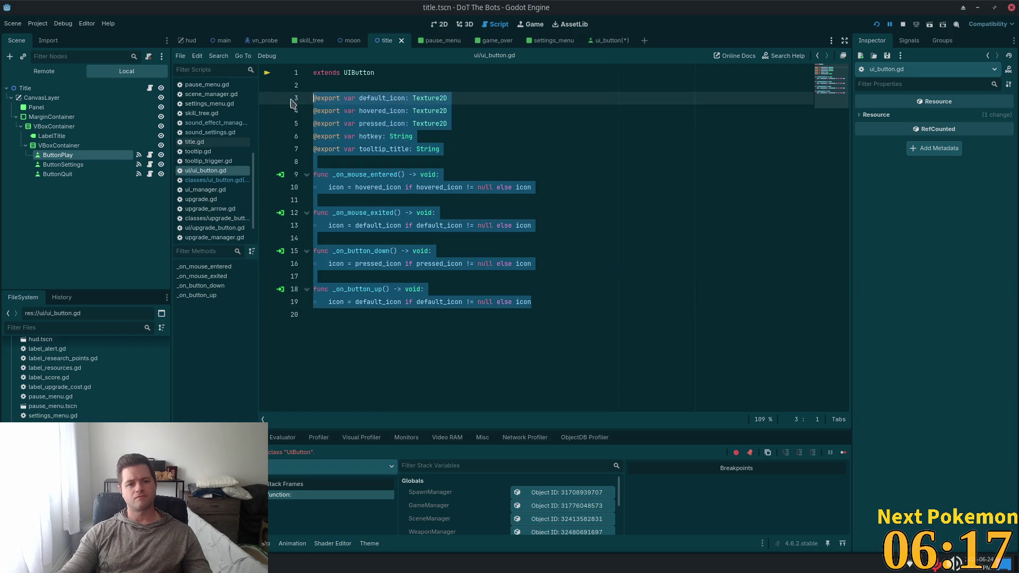
key(BackSpace)
key(BackSpace)
key(BackSpace)
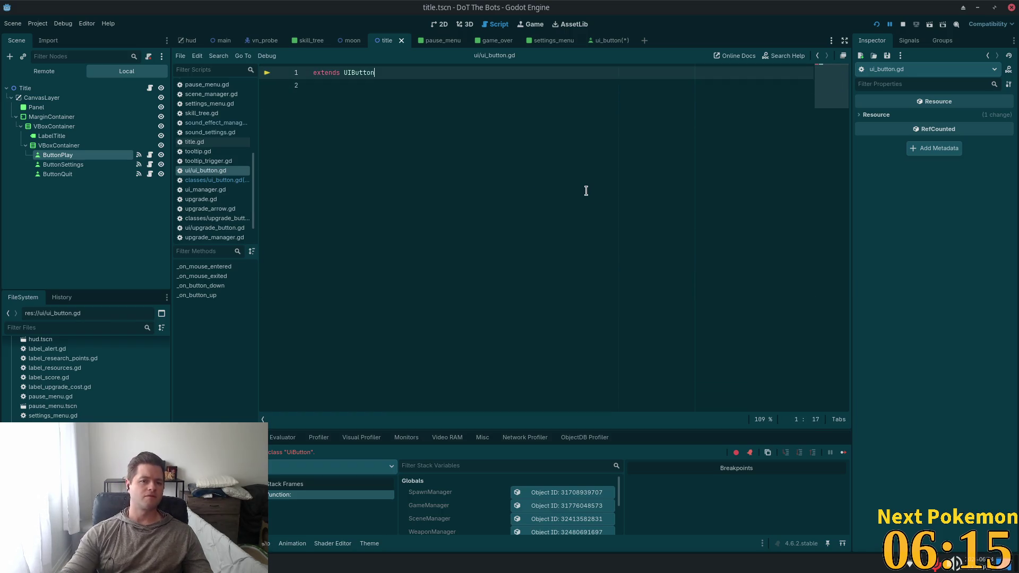
key(ctrl+s)
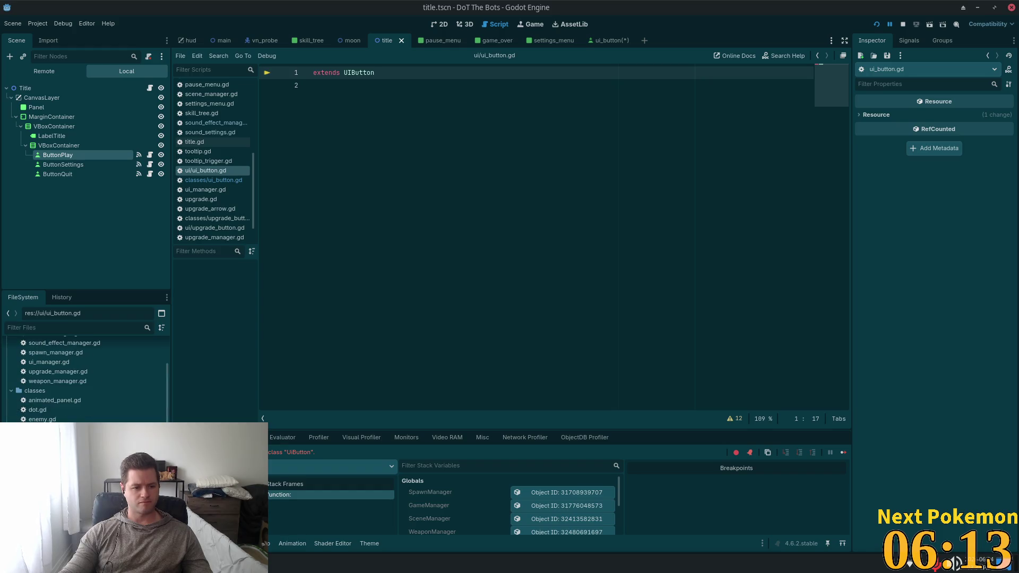
Paste the exports and handlers into classes/ui_button.gd below extends Button and save
click(213, 180)
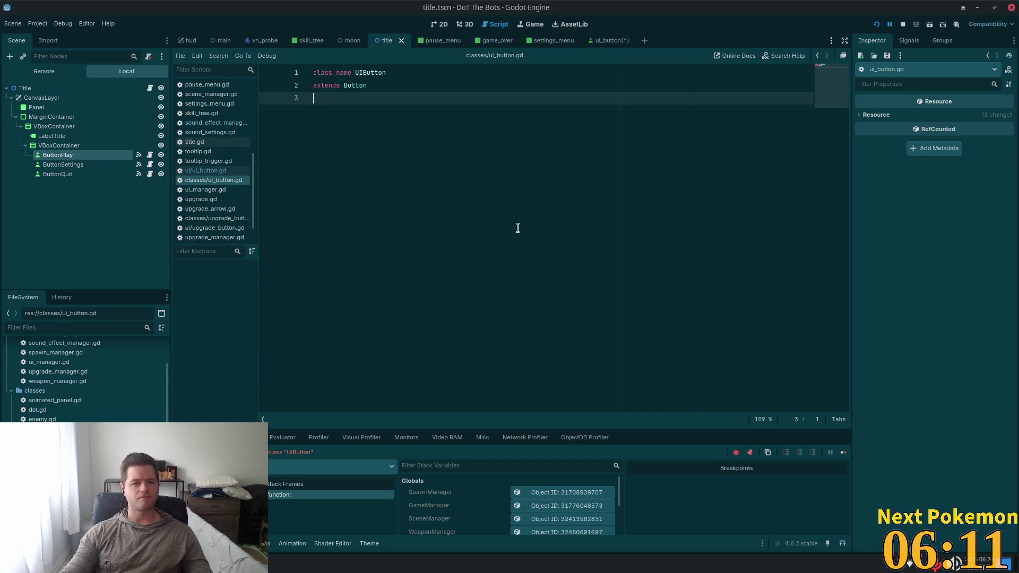
key(ctrl+v)
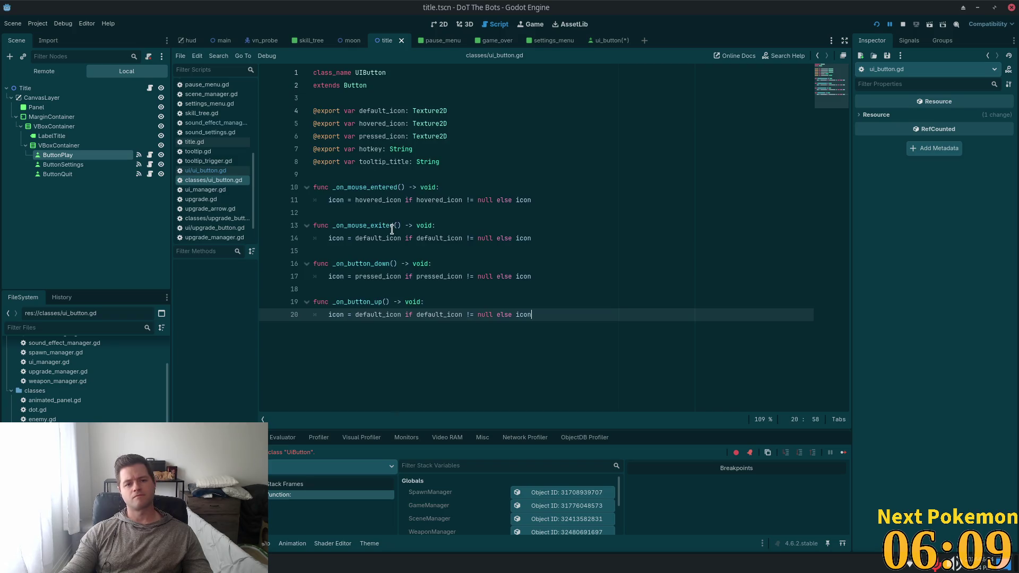
key(ctrl+s)
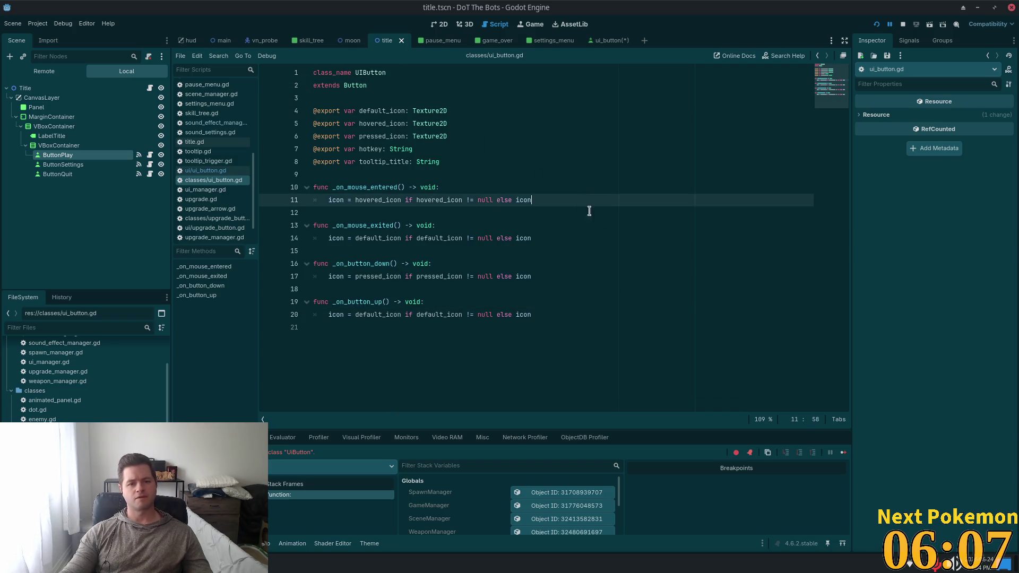
key(Up)
key(Up)
key(Up)
key(alt+Tab)
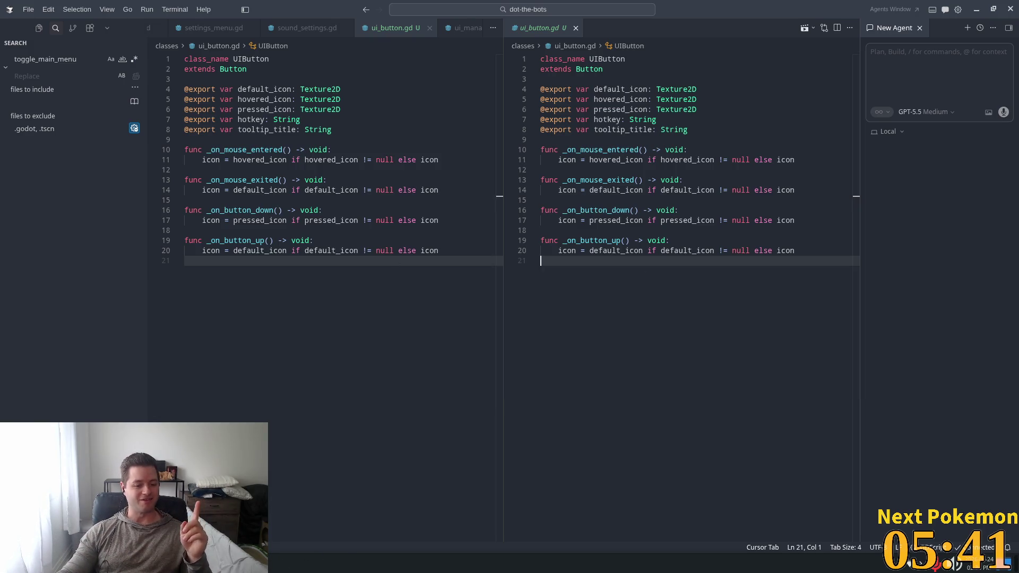
Switch to the DoT The Bots Godot window and run the project
click(308, 523)
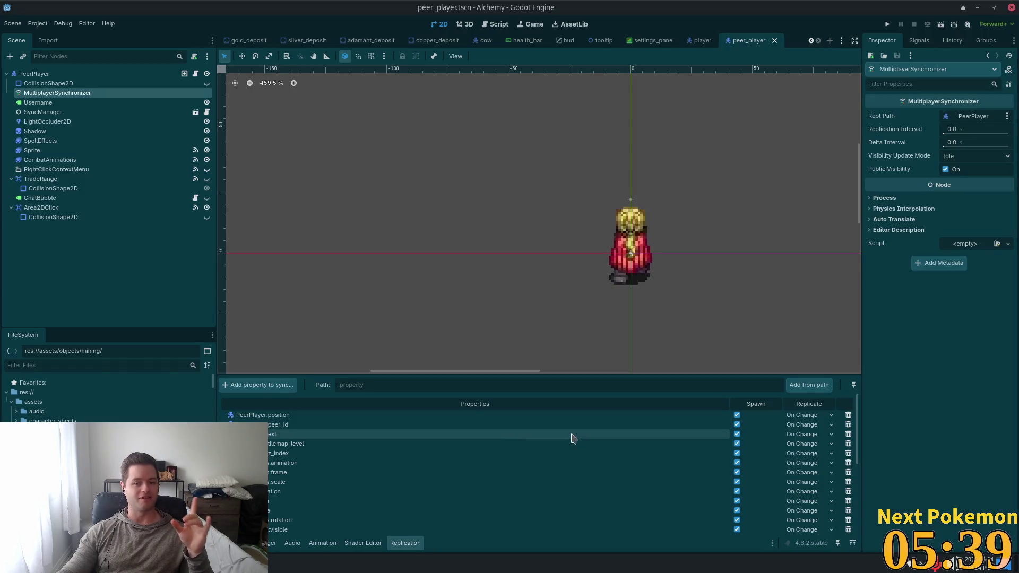
click(302, 523)
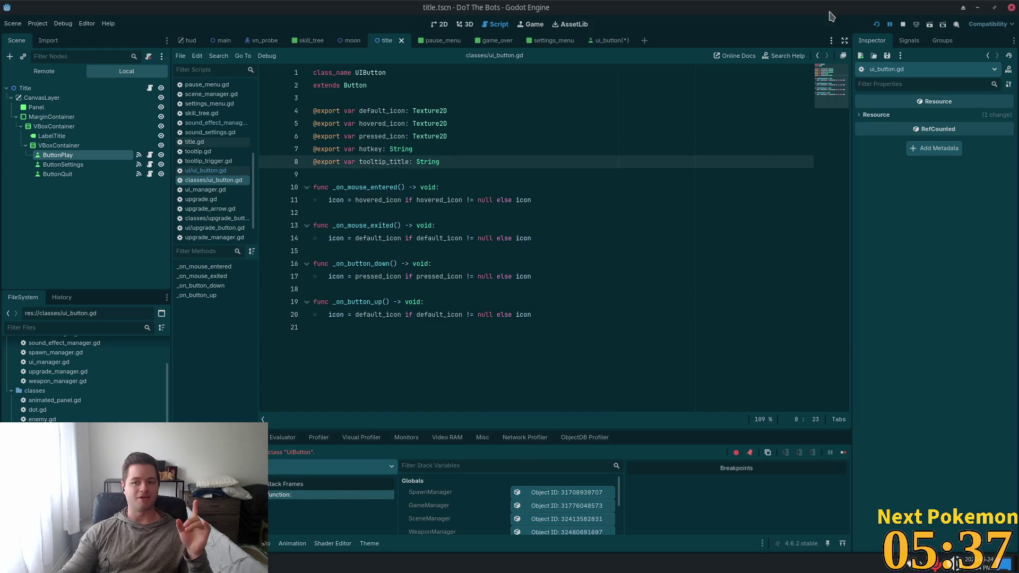
click(876, 24)
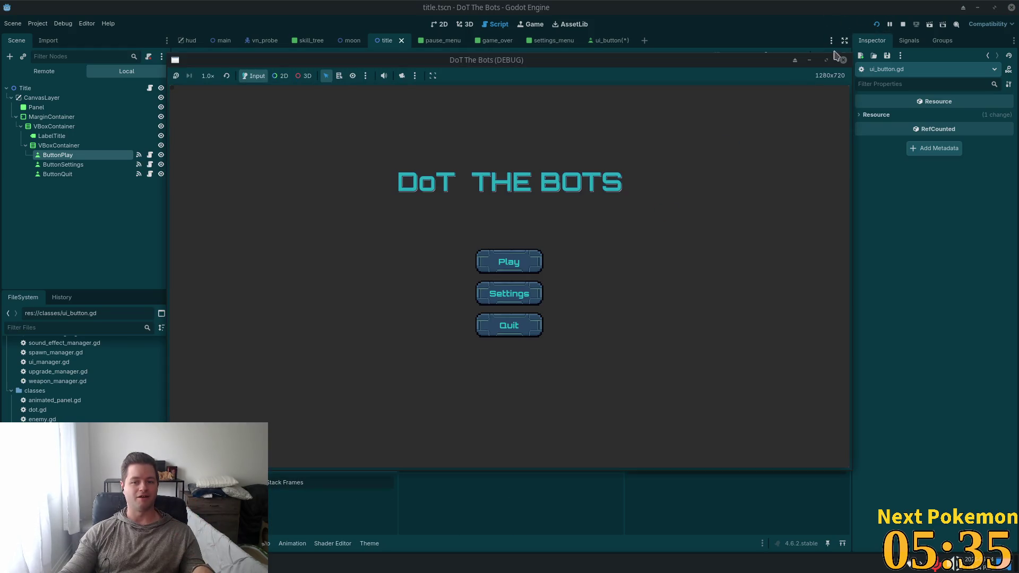
Restart the game, press Play, buy the OS Corruption skill and close the upgrade panel
click(876, 23)
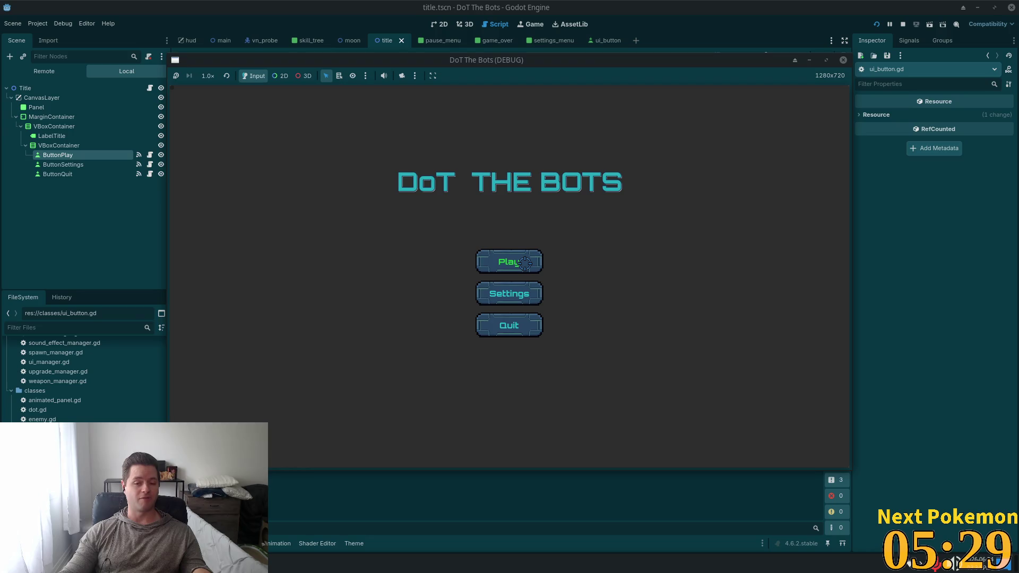
click(525, 263)
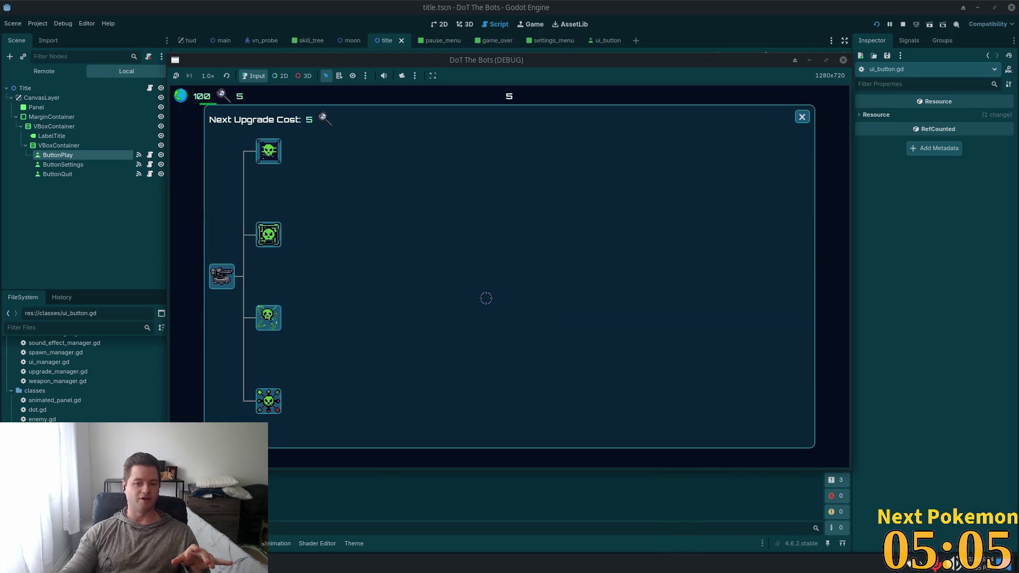
mouse_move(262, 150)
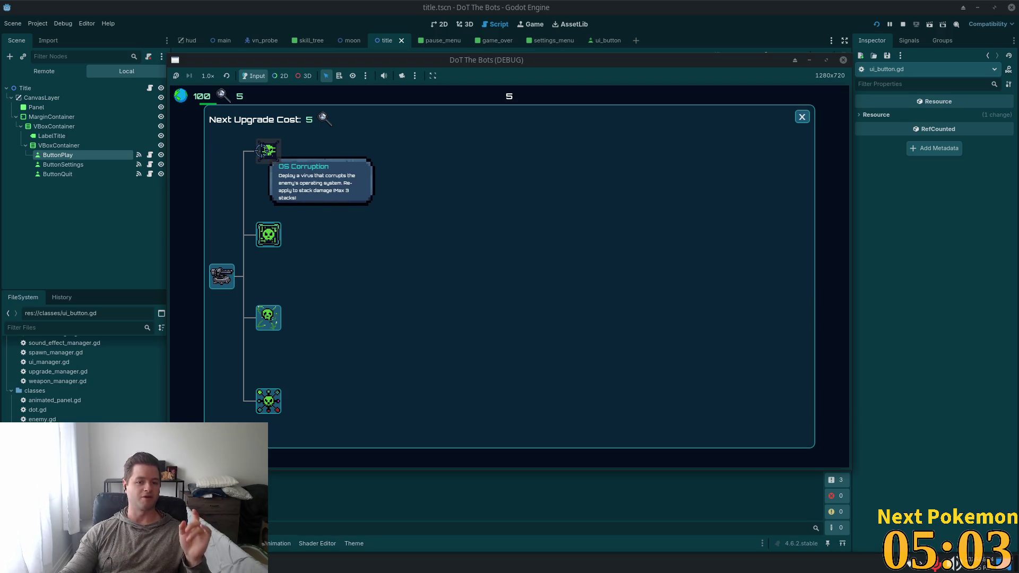
click(262, 150)
click(802, 117)
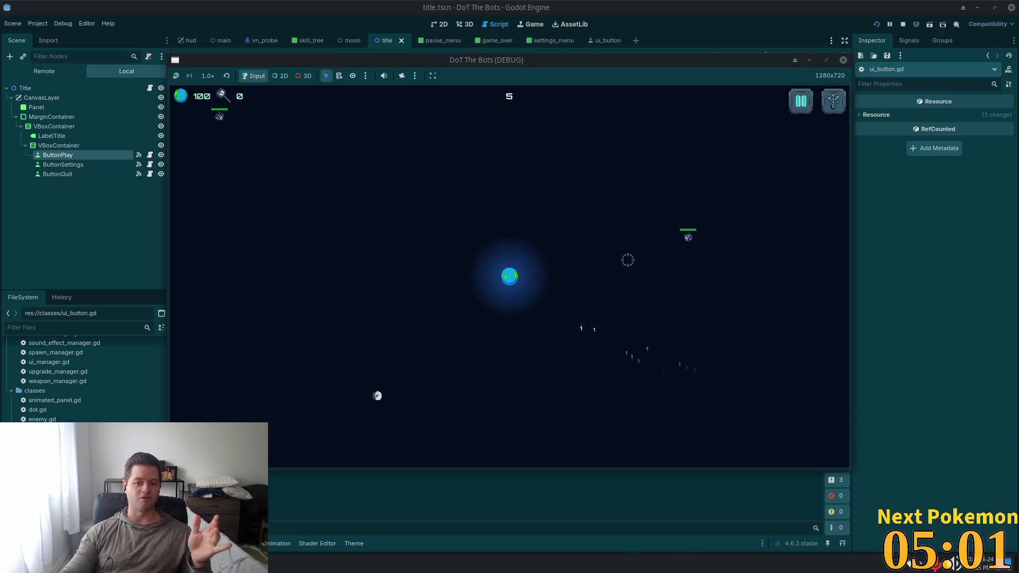